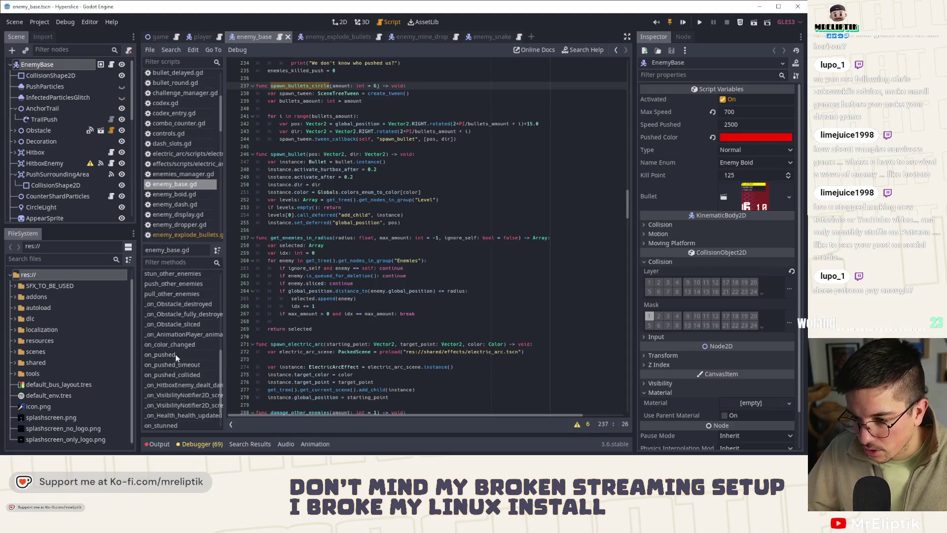
Write the _on_Obstacle_sliced(damage_source) override that calls the base ._on_Obstacle_sliced(damage_source).
{"action": "left_click", "coordinate": [179, 322]}
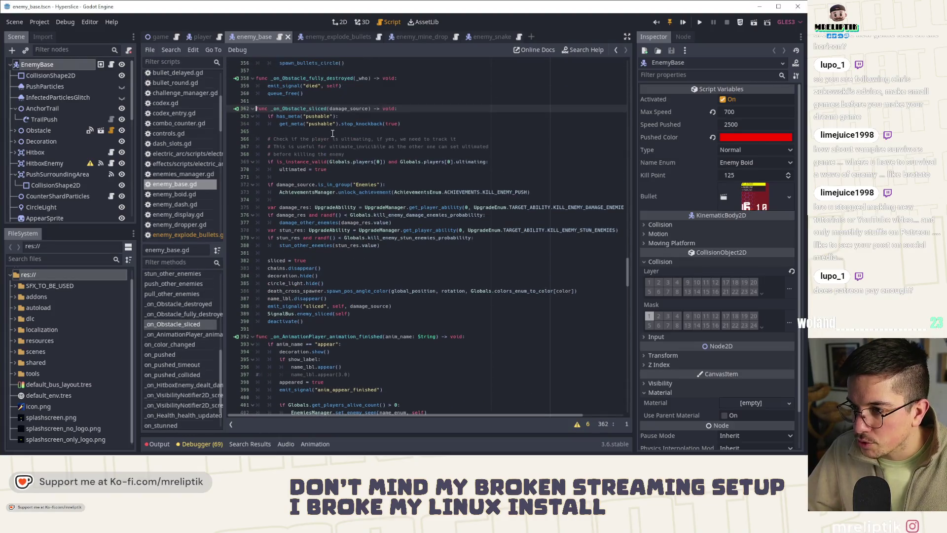
{"action": "left_click", "coordinate": [318, 36]}
{"action": "scroll", "coordinate": [321, 360], "scroll_direction": "down", "scroll_amount": 1}
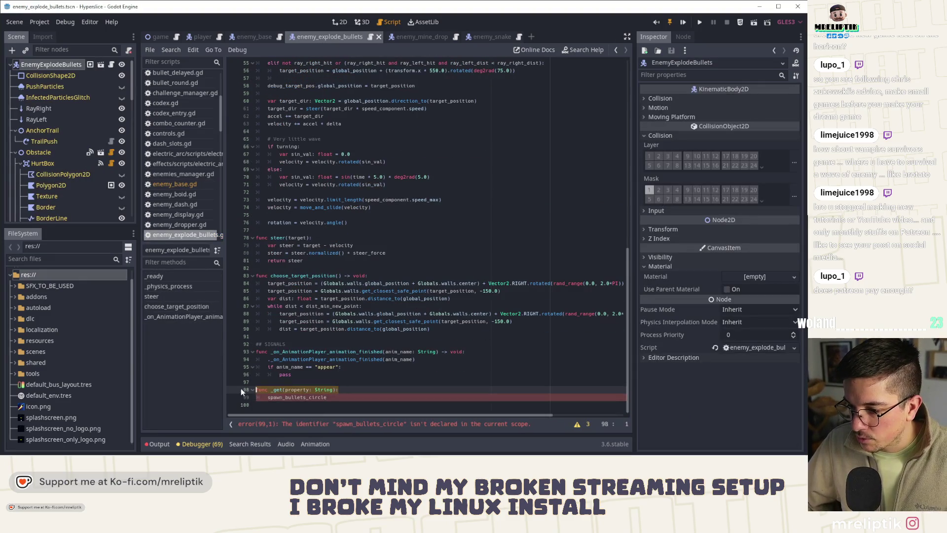
{"action": "type", "text": "func _on_Obstacle_sliced(damage_source) -> void:"}
{"action": "key", "text": "Return"}
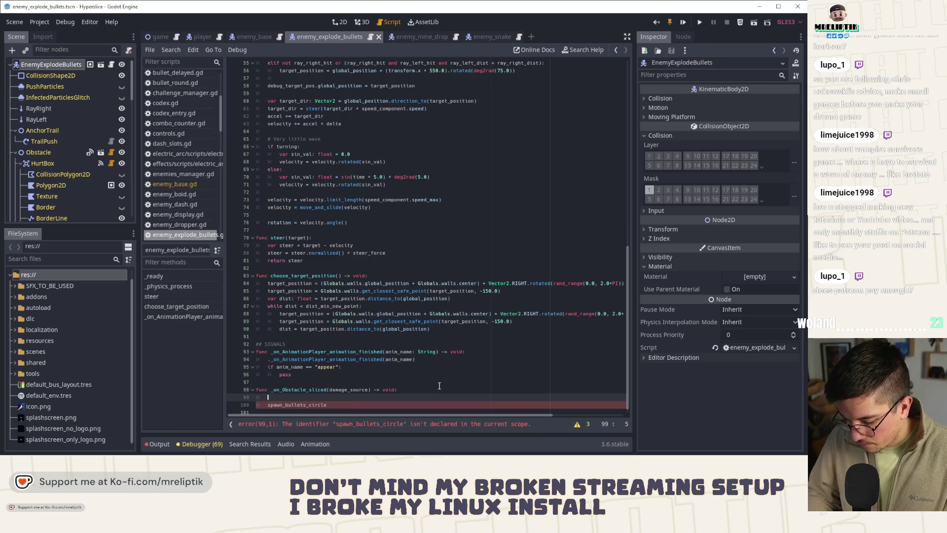
{"action": "type", "text": "."}
{"action": "key", "text": "Escape"}
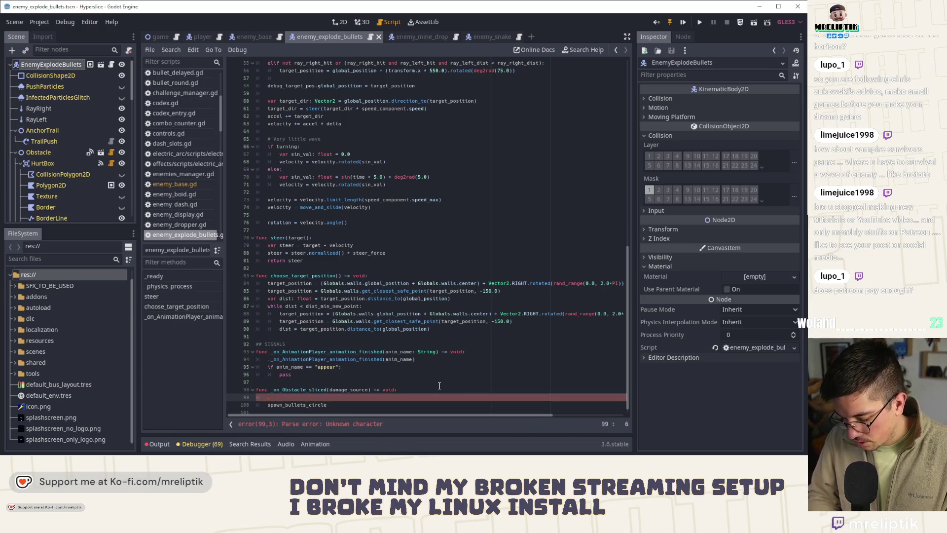
{"action": "type", "text": "_on"}
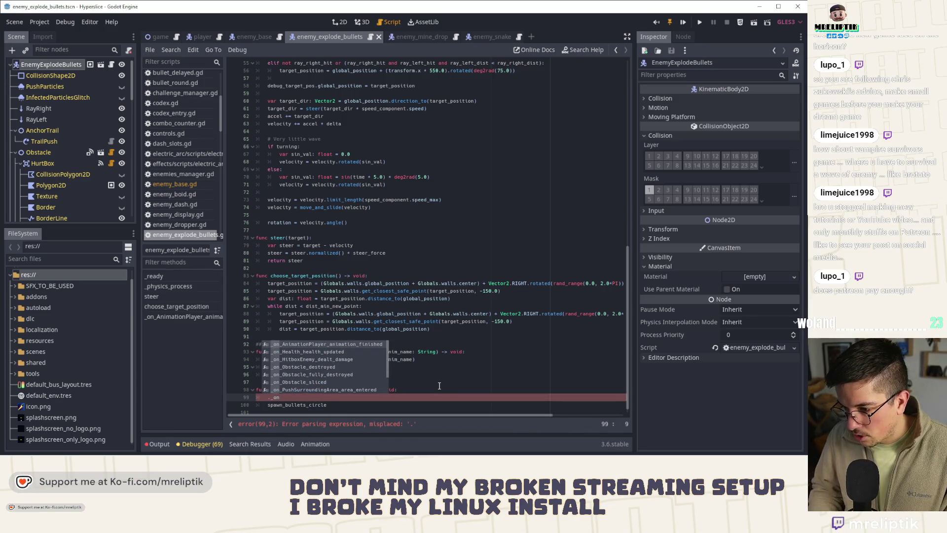
{"action": "type", "text": "_Obstacle_s"}
{"action": "key", "text": "Return"}
{"action": "type", "text": "dama"}
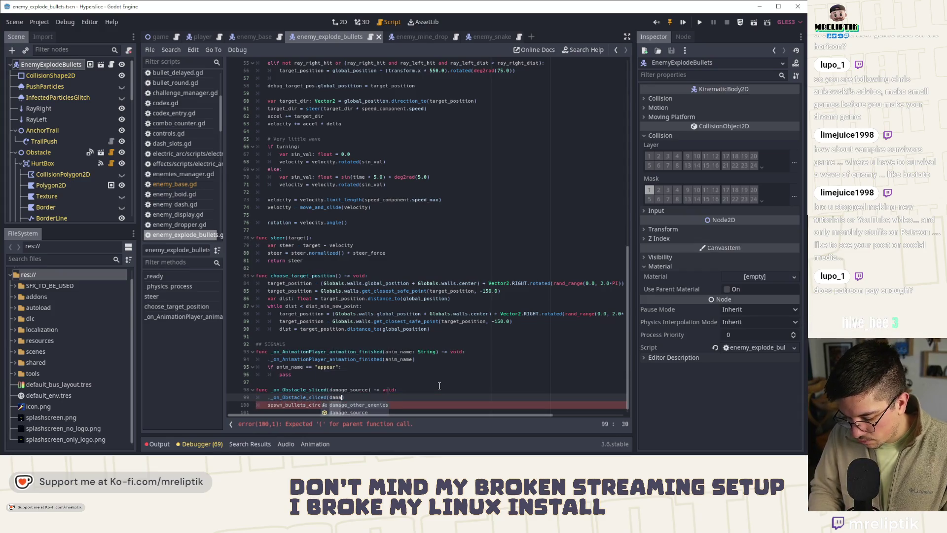
{"action": "type", "text": "ge_source"}
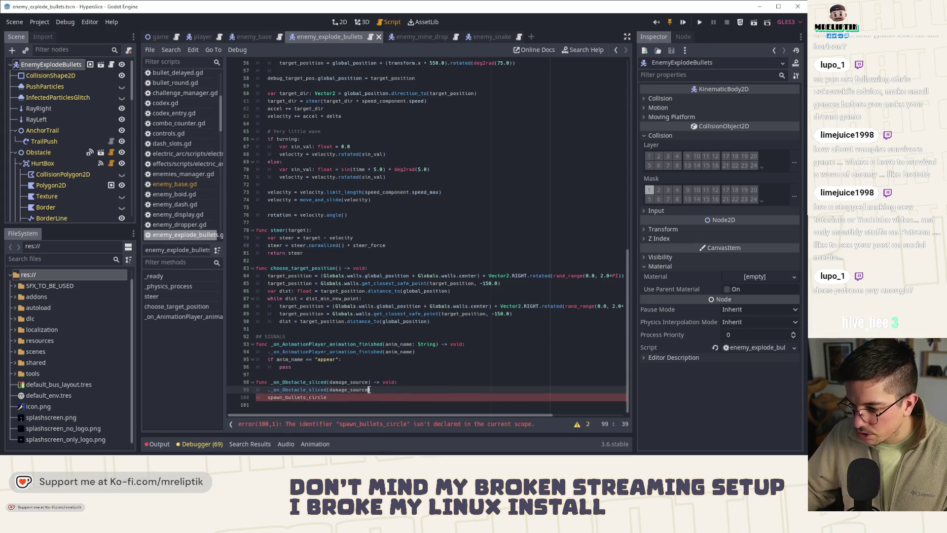
Complete the call as spawn_bullets_circle(10) and save the script.
{"action": "left_click", "coordinate": [339, 397]}
{"action": "type", "text": "("}
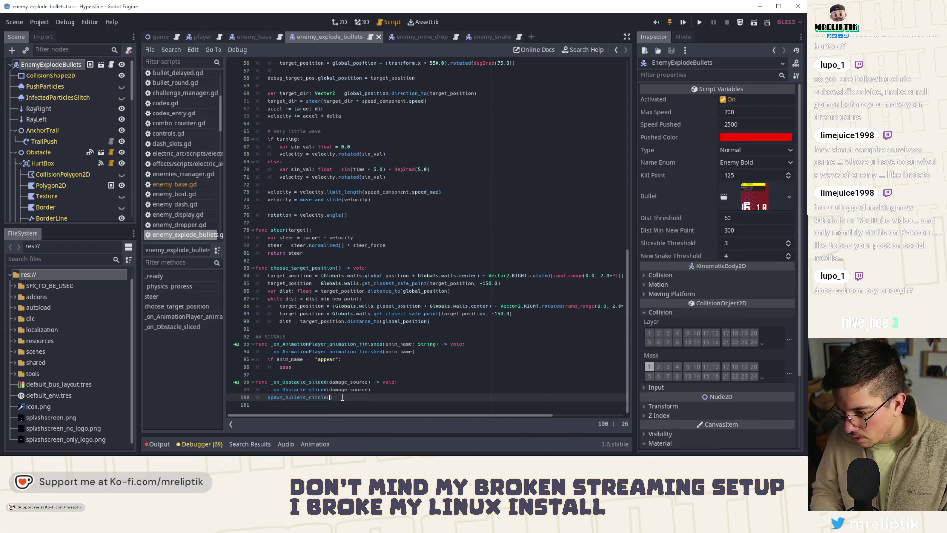
{"action": "type", "text": "10)"}
{"action": "key", "text": "ctrl+s"}
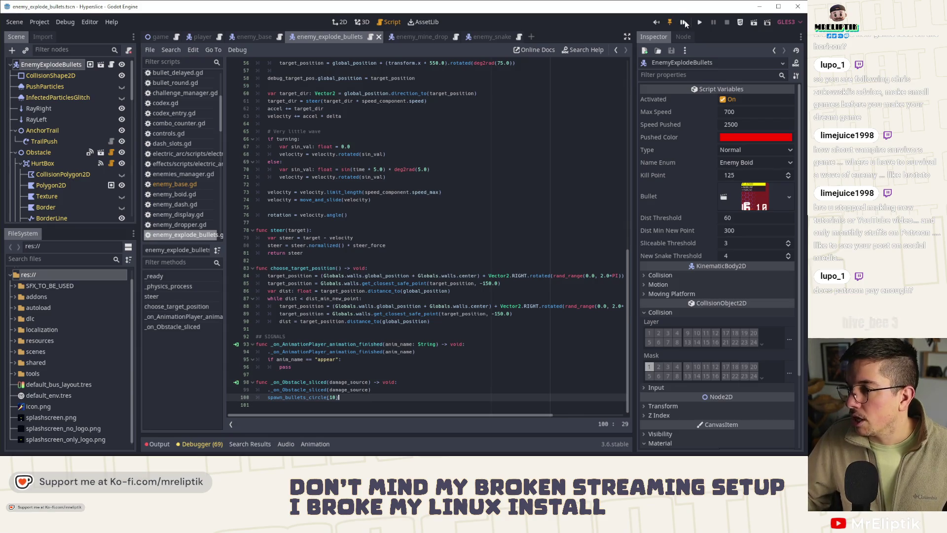
Run the game, start a wave to test the change, then stop it.
{"action": "key", "text": "F5"}
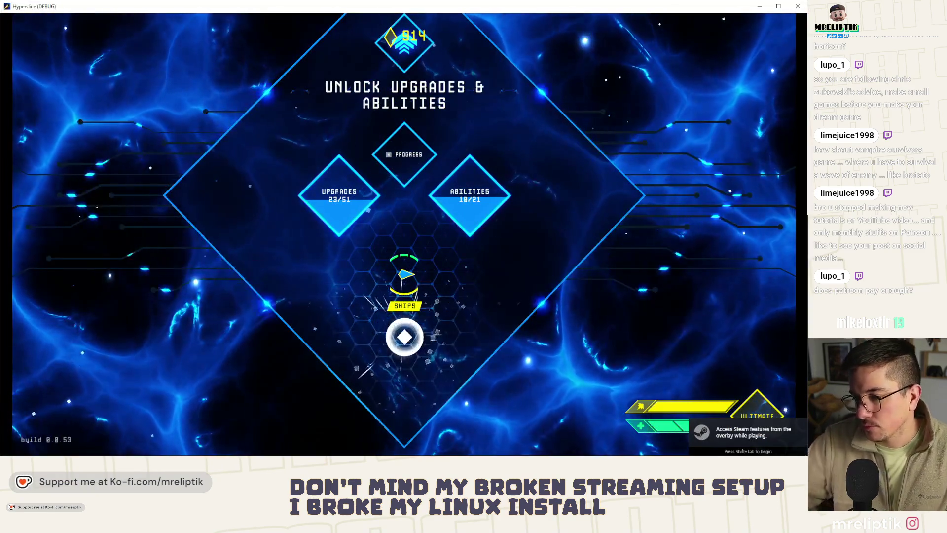
{"action": "key", "text": "Return"}
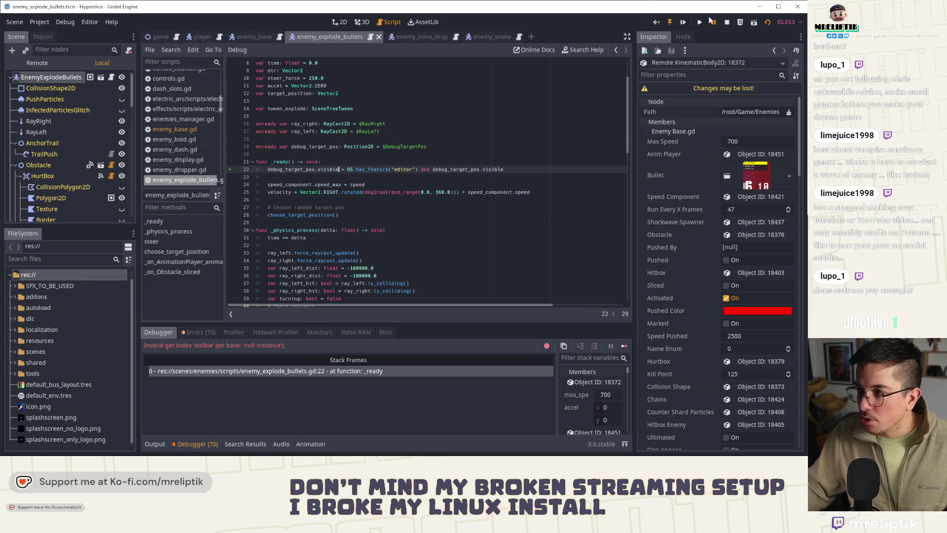
{"action": "left_click", "coordinate": [728, 23]}
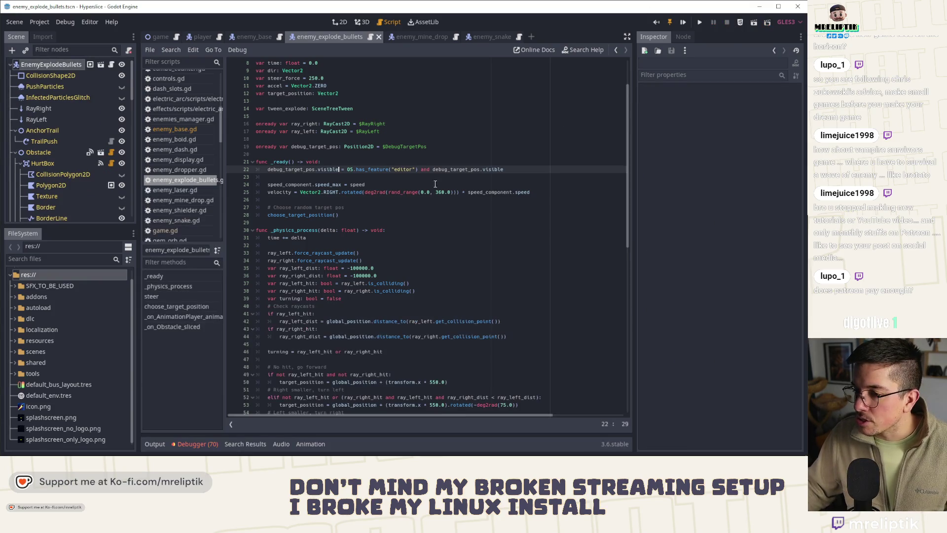
Delete the debug_target_pos declaration and both lines using it, then rerun the game.
{"action": "double_click", "coordinate": [312, 170]}
{"action": "key", "text": "ctrl+shift+k"}
{"action": "key", "text": "ctrl+shift+k"}
{"action": "left_click", "coordinate": [319, 146]}
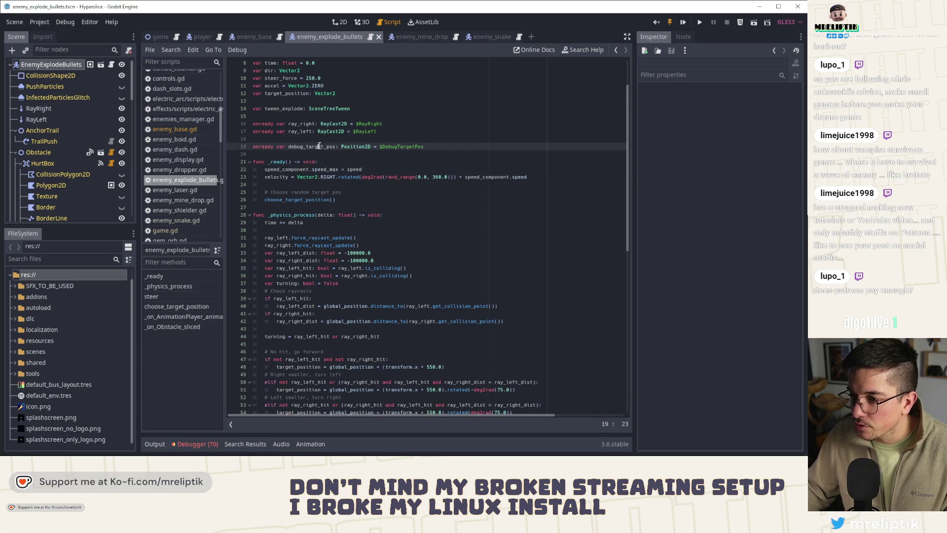
{"action": "key", "text": "ctrl+shift+k"}
{"action": "key", "text": "ctrl+shift+k"}
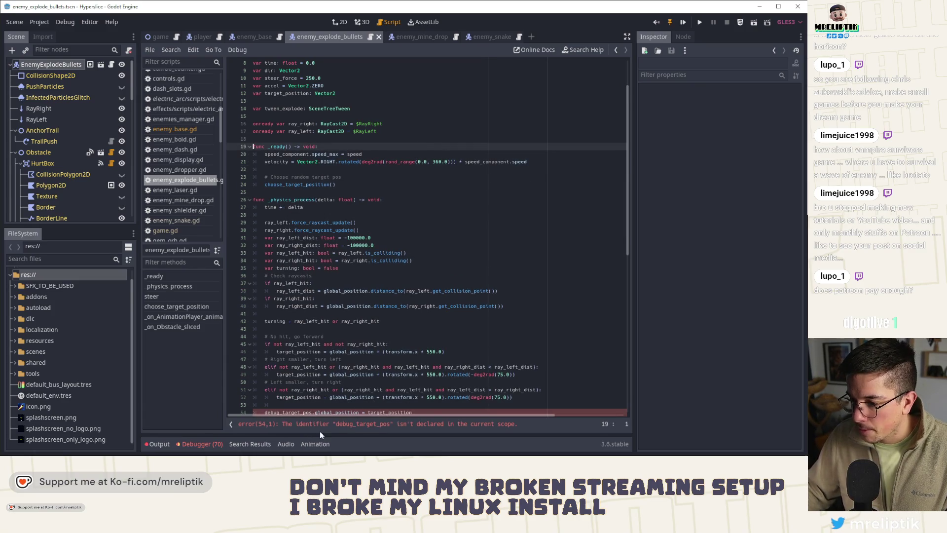
{"action": "left_click", "coordinate": [321, 427]}
{"action": "key", "text": "ctrl+shift+k"}
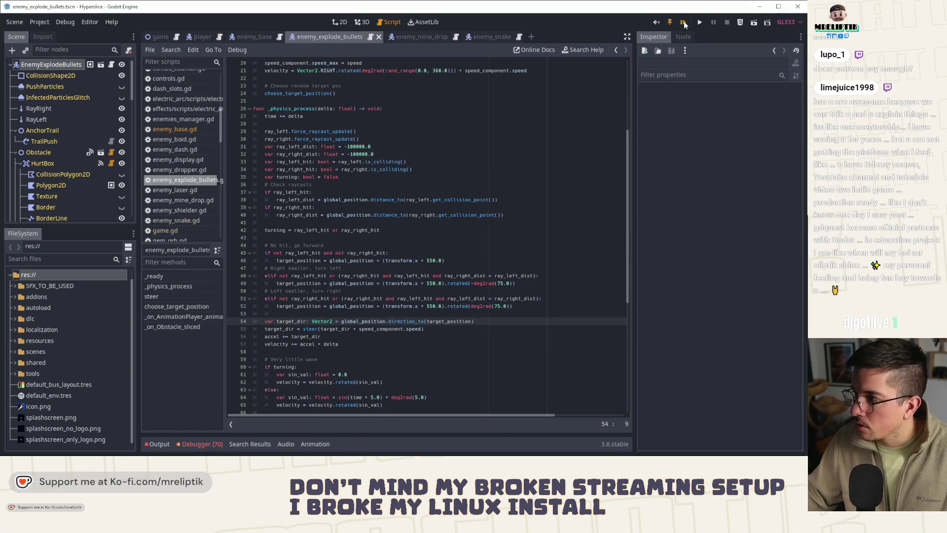
{"action": "key", "text": "F5"}
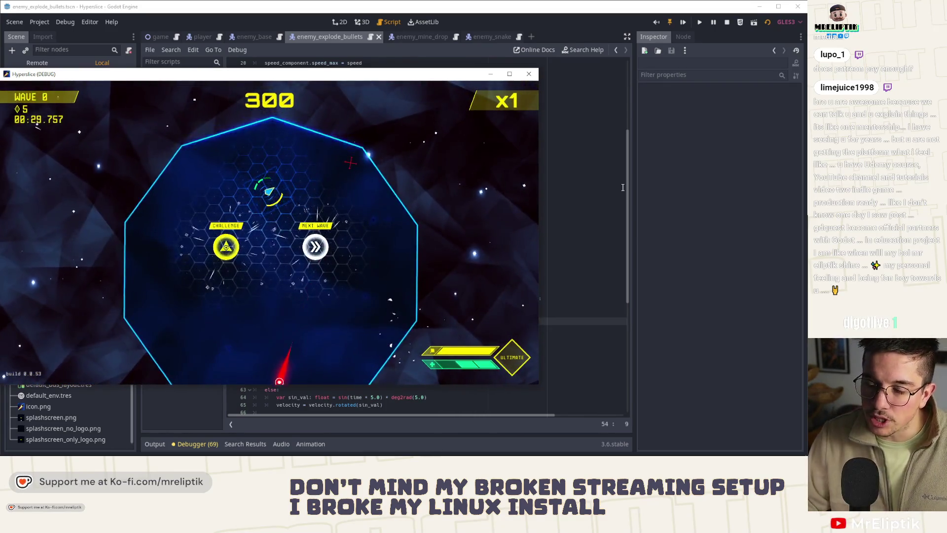
{"action": "left_click", "coordinate": [529, 74]}
{"action": "scroll", "coordinate": [308, 334], "scroll_direction": "down", "scroll_amount": 6}
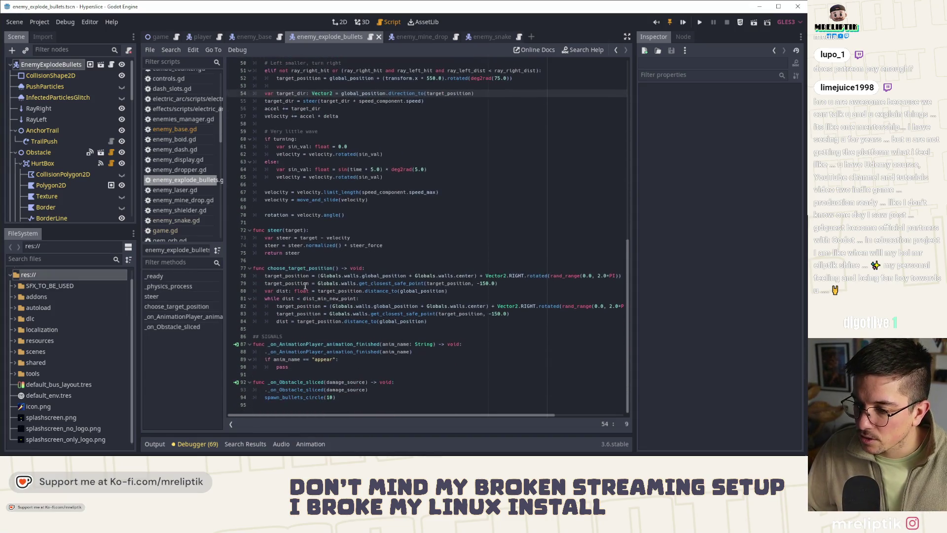
Start an if has_meta("stun... guard on a new line above spawn_bullets_circle(10).
{"action": "left_click", "coordinate": [300, 397]}
{"action": "key", "text": "Home"}
{"action": "key", "text": "Return"}
{"action": "key", "text": "Up"}
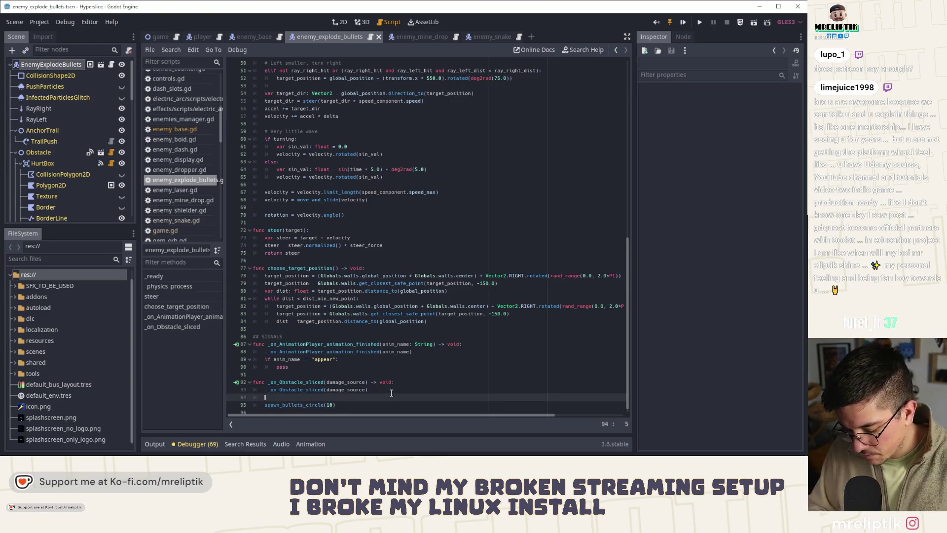
{"action": "type", "text": "if has"}
{"action": "key", "text": "Return"}
{"action": "type", "text": "\"st"}
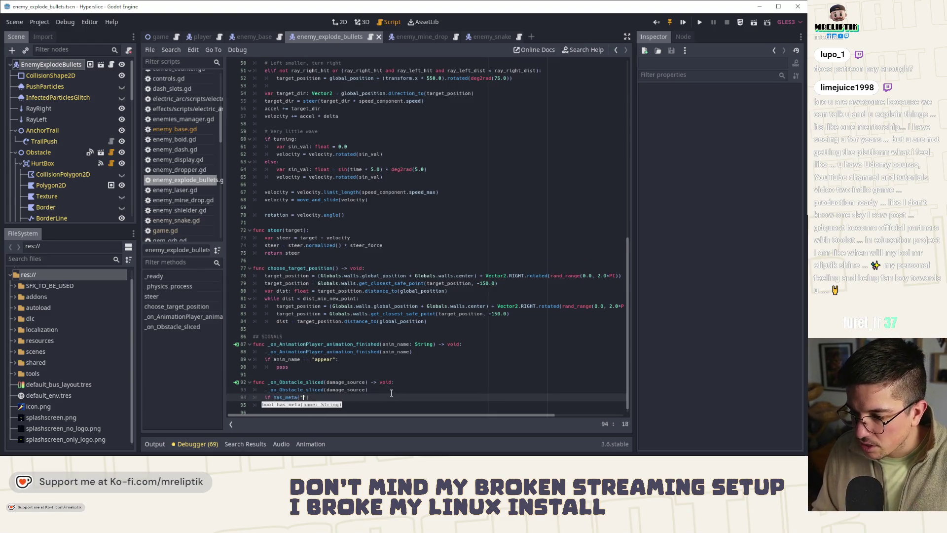
{"action": "type", "text": "un"}
Check stunnable.gd's names, then finish the guard: has_meta("stunnable") and get_meta("stunnable").stunned: return.
{"action": "scroll", "coordinate": [96, 183], "scroll_direction": "down", "scroll_amount": 8}
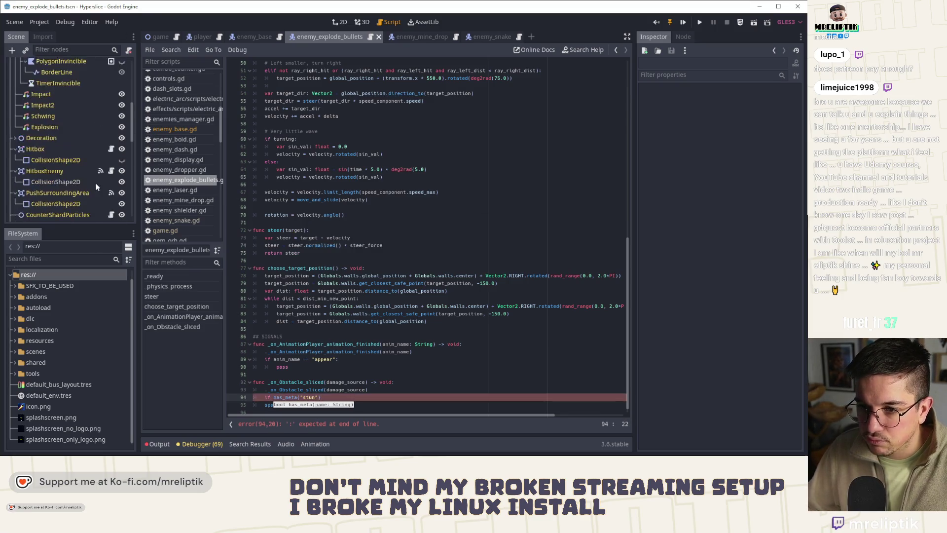
{"action": "scroll", "coordinate": [62, 102], "scroll_direction": "up", "scroll_amount": 2}
{"action": "left_click", "coordinate": [121, 116]}
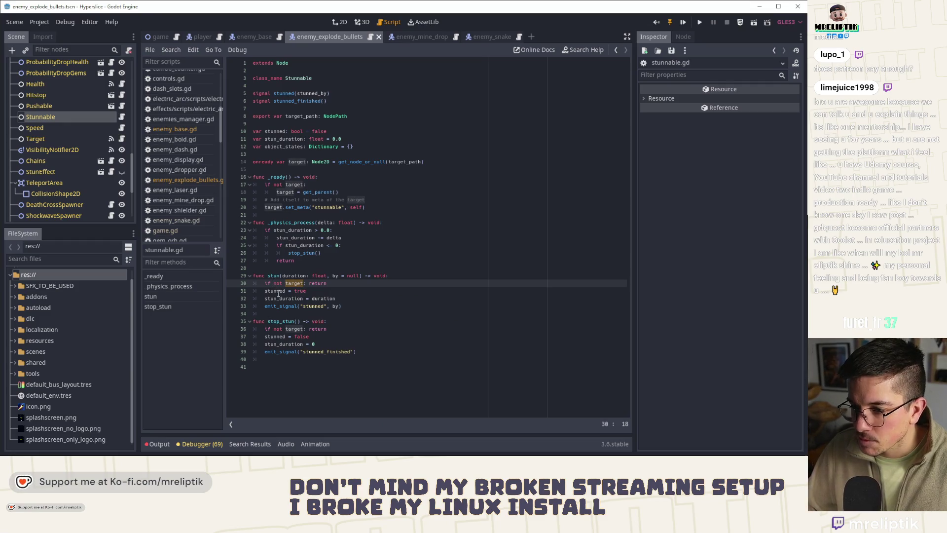
{"action": "double_click", "coordinate": [279, 291]}
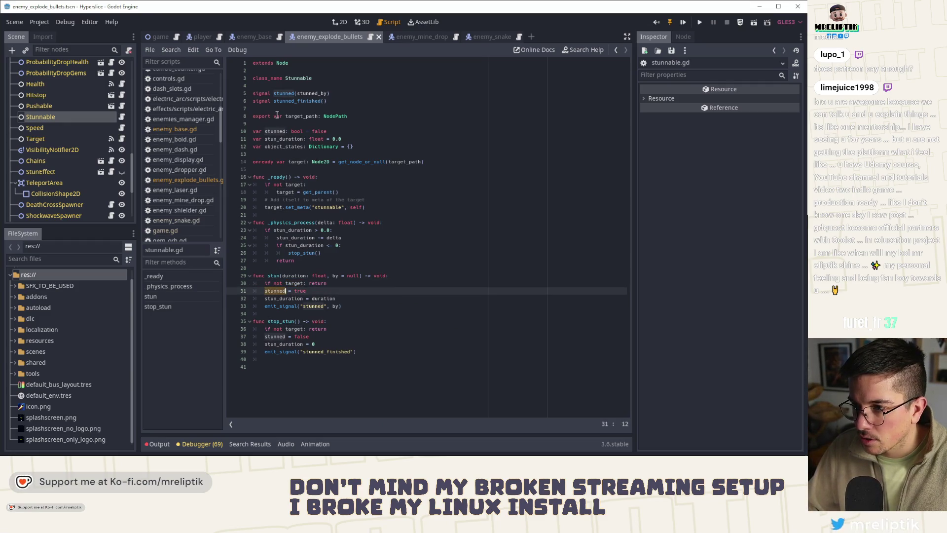
{"action": "double_click", "coordinate": [326, 208]}
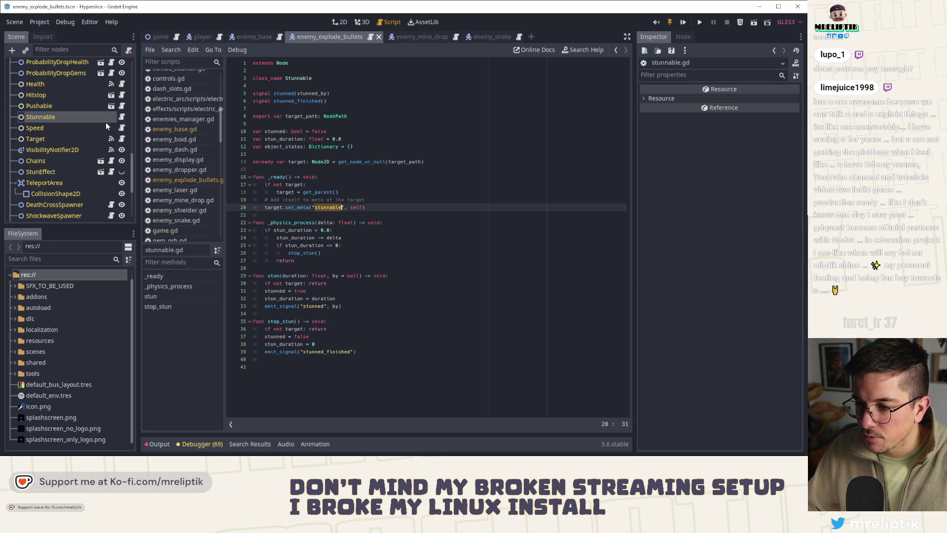
{"action": "scroll", "coordinate": [106, 122], "scroll_direction": "up", "scroll_amount": 10}
{"action": "left_click", "coordinate": [111, 65]}
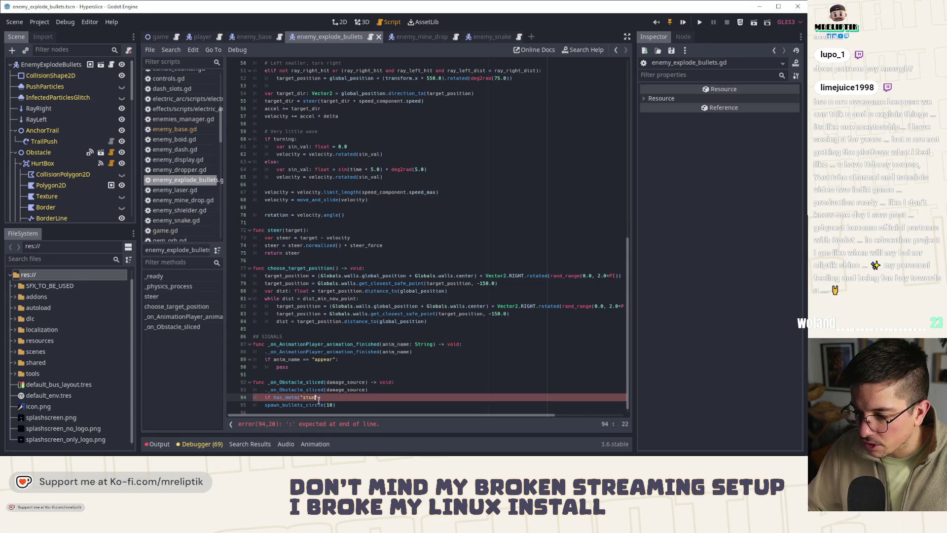
{"action": "type", "text": "nable\") "}
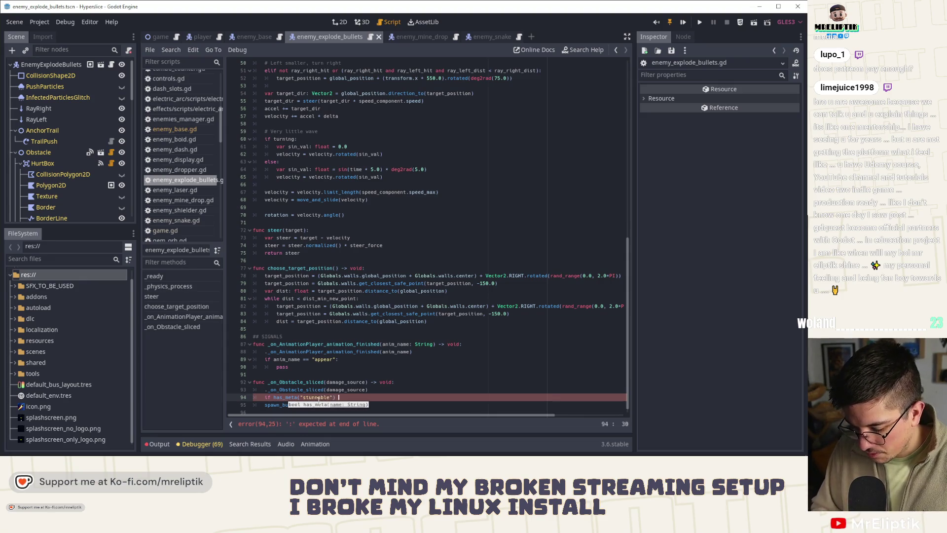
{"action": "type", "text": "and get_meta(\""}
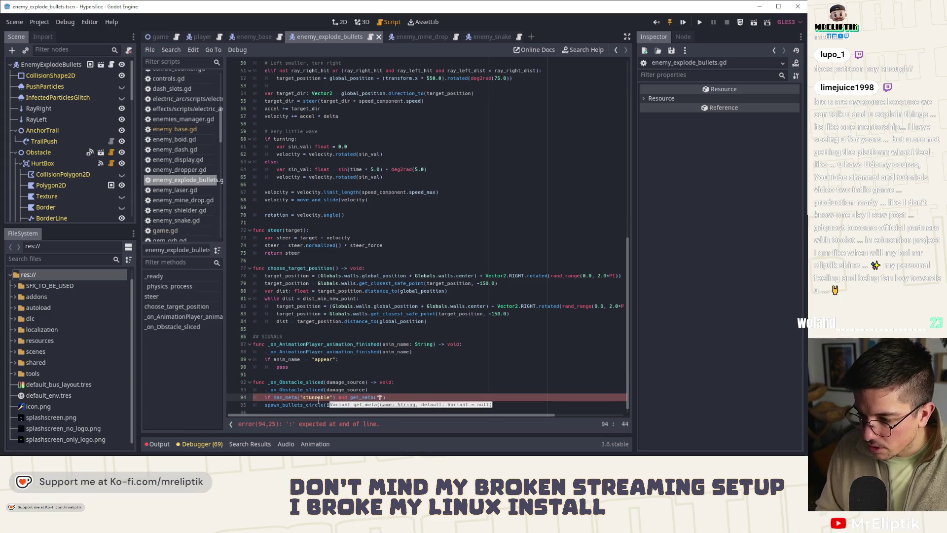
{"action": "type", "text": "stunnable\")"}
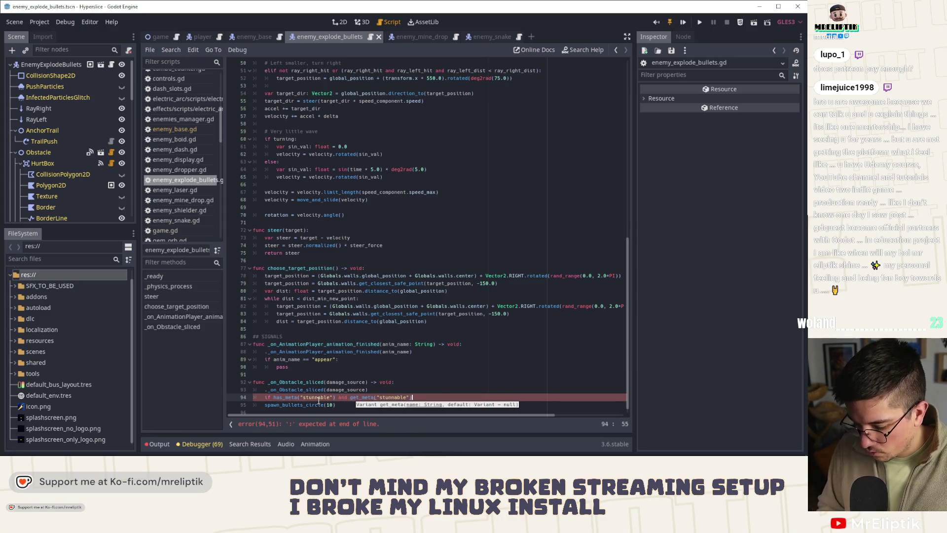
{"action": "type", "text": ".stunned: ret"}
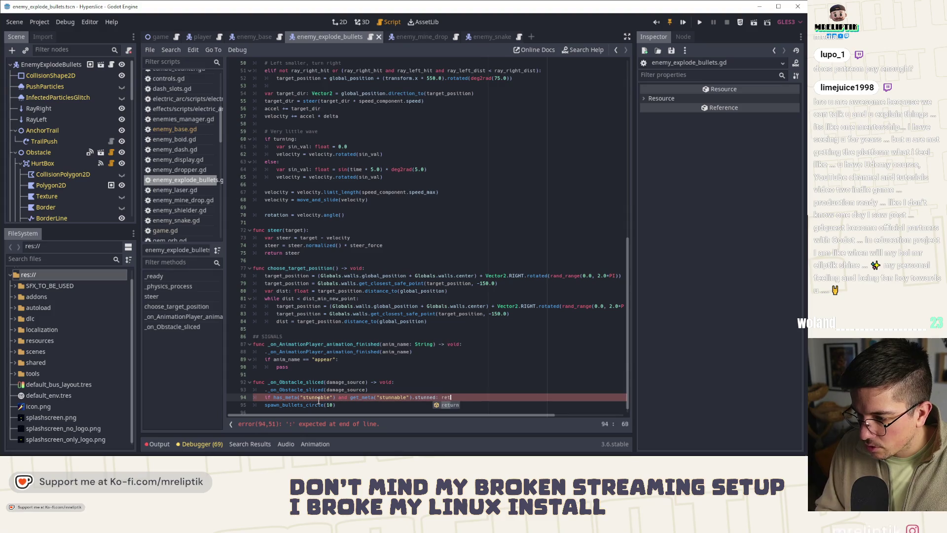
{"action": "type", "text": "urn"}
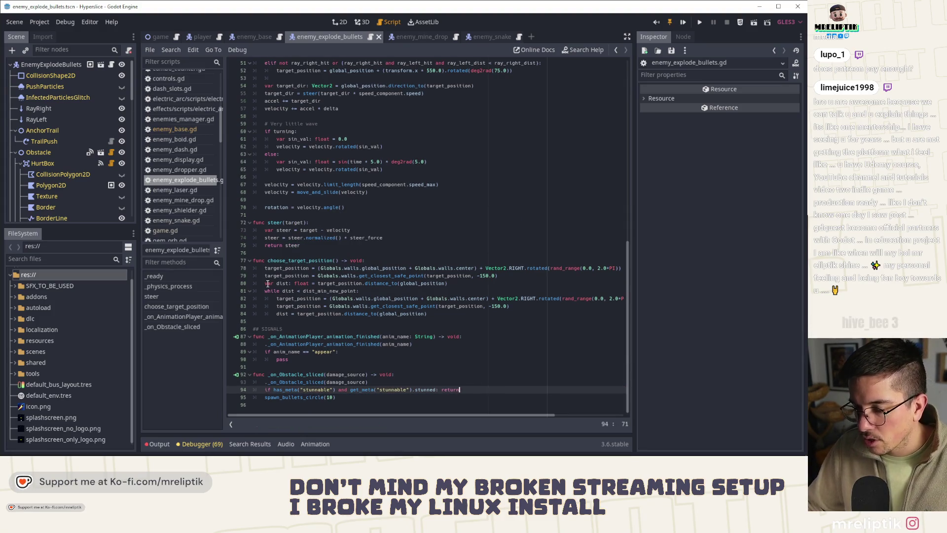
Set the EnemyExplodeBullets root's Max Speed to 300, save, and run the game.
{"action": "left_click", "coordinate": [63, 65]}
{"action": "left_click", "coordinate": [754, 111]}
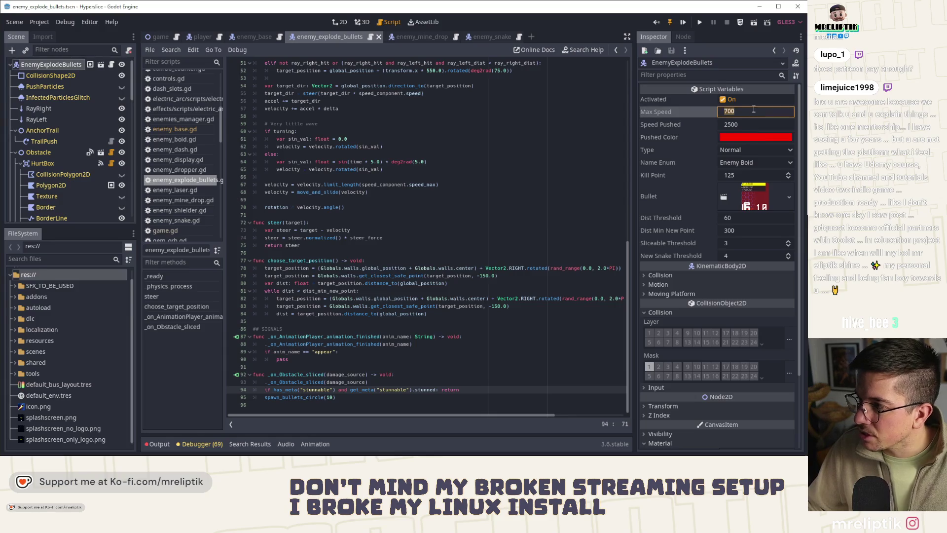
{"action": "type", "text": "00"}
{"action": "key", "text": "ctrl+s"}
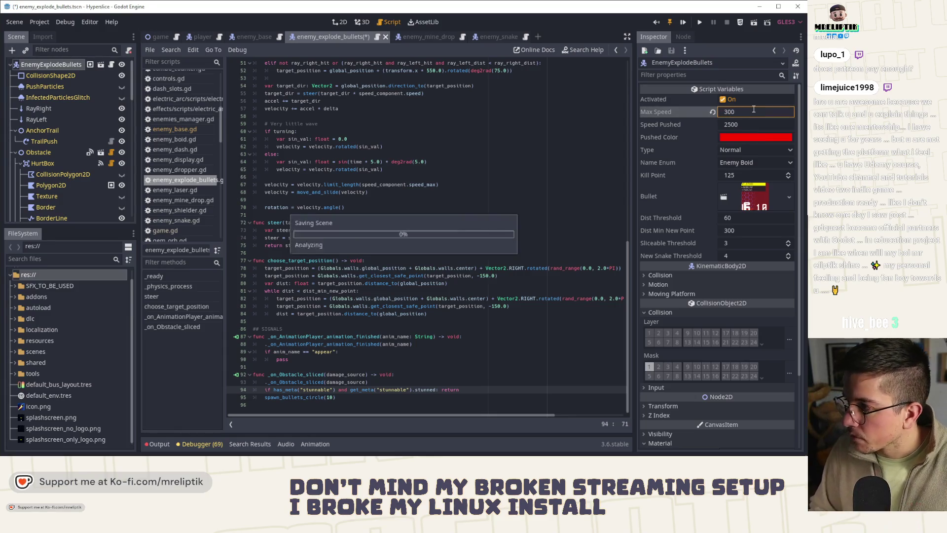
{"action": "left_click", "coordinate": [682, 22]}
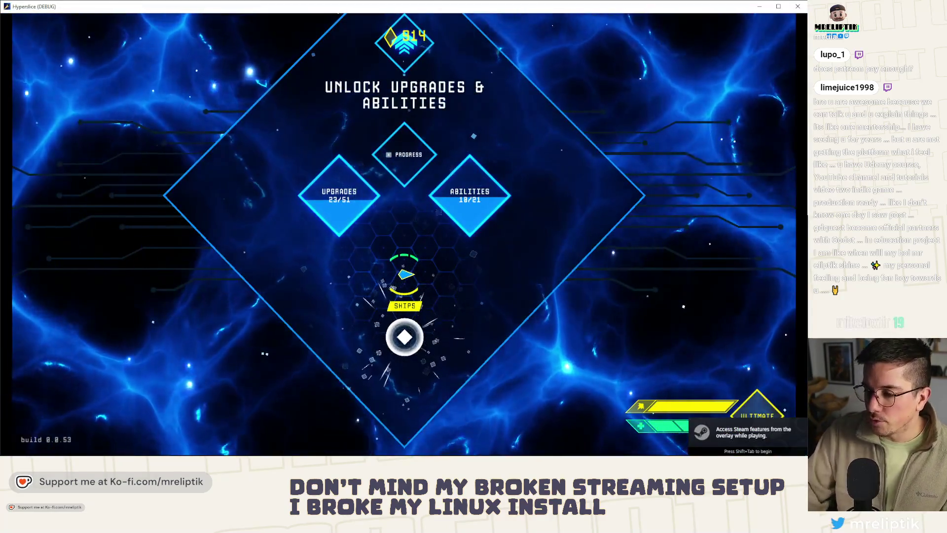
Start a run and dash through enemies, stunning and slashing them into wave 1.
{"action": "key", "text": "s"}
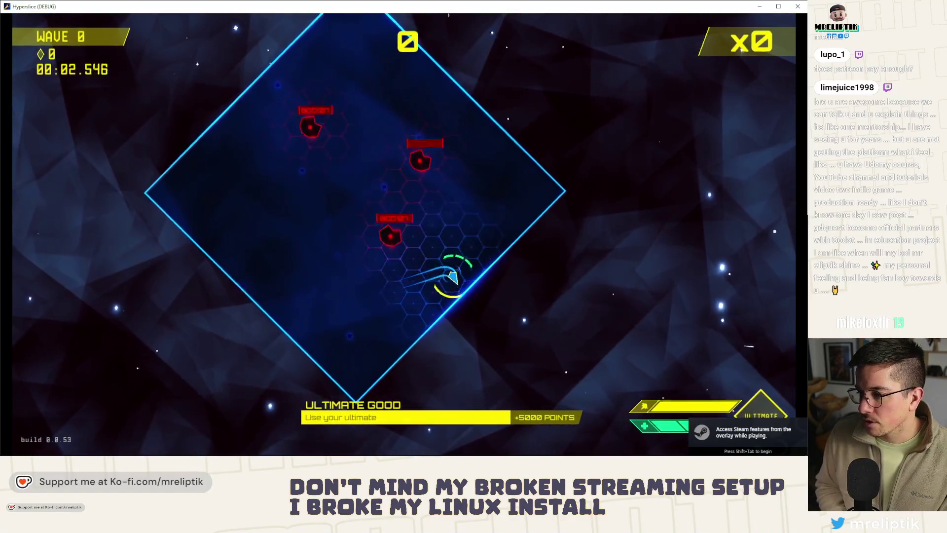
{"action": "key", "text": "space"}
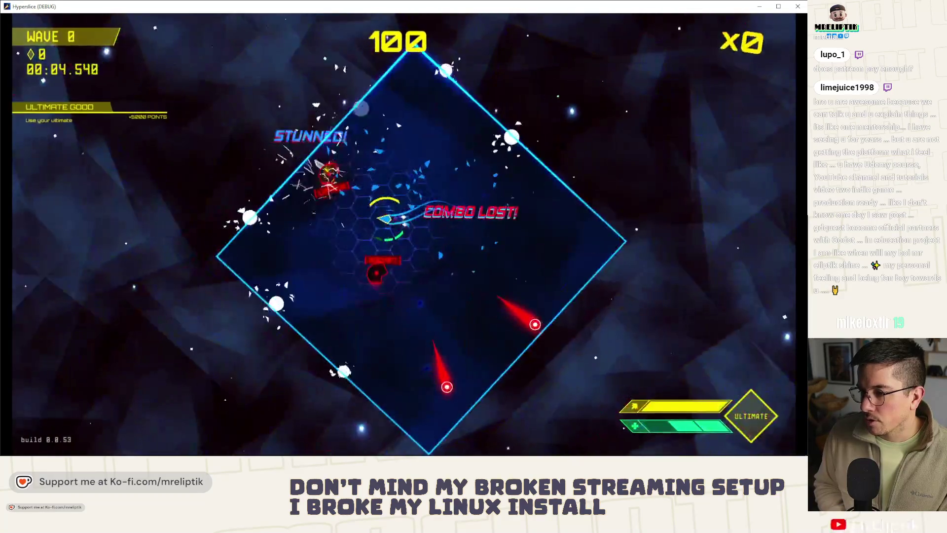
{"action": "key", "text": "s"}
{"action": "key", "text": "space"}
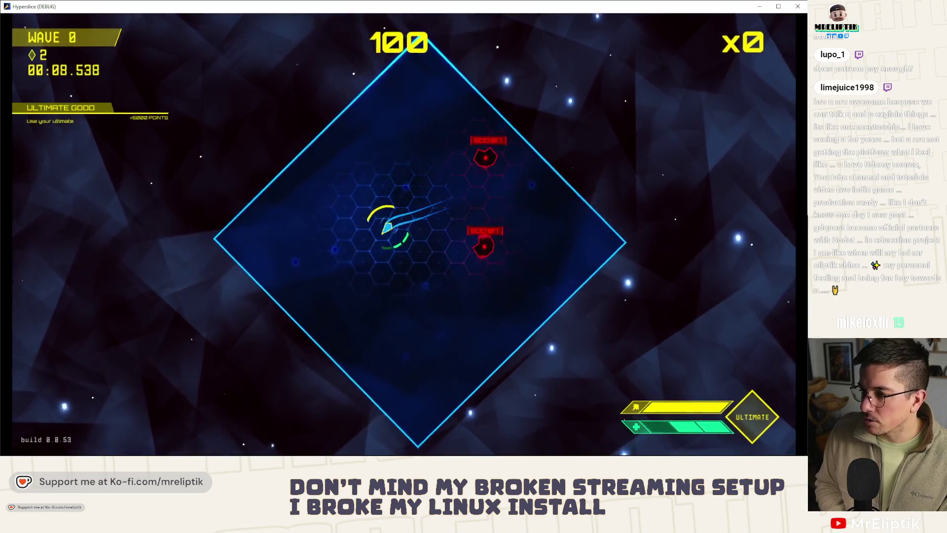
{"action": "key", "text": "space"}
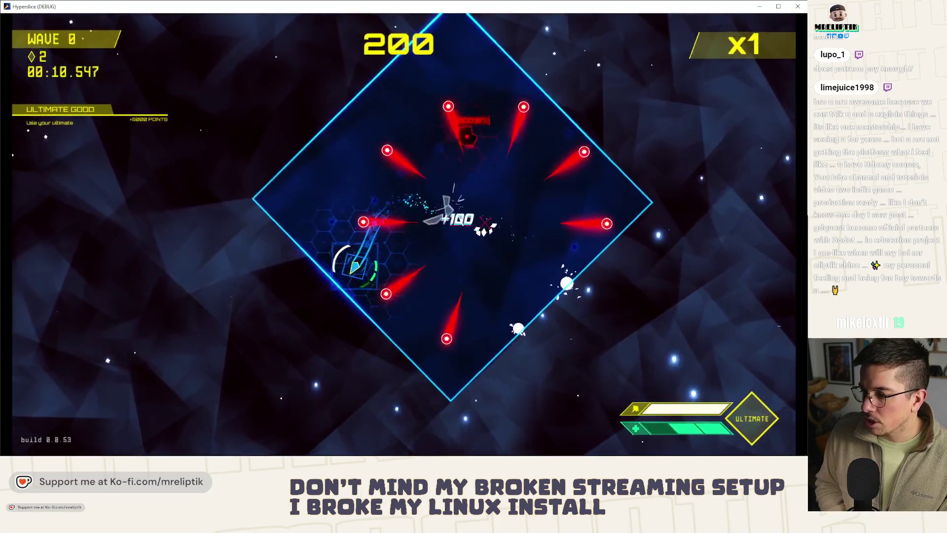
{"action": "key", "text": "space"}
{"action": "key", "text": "space"}
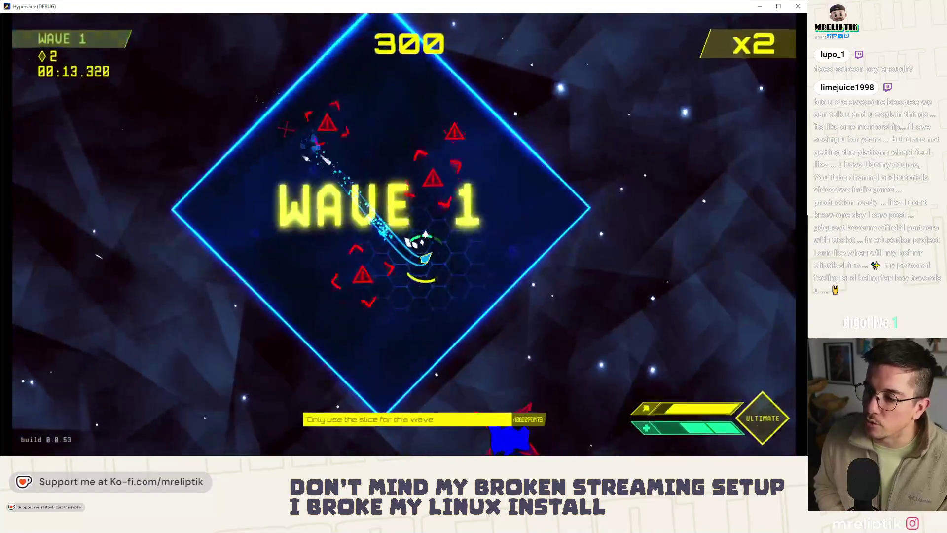
{"action": "key", "text": "space"}
{"action": "key", "text": "space"}
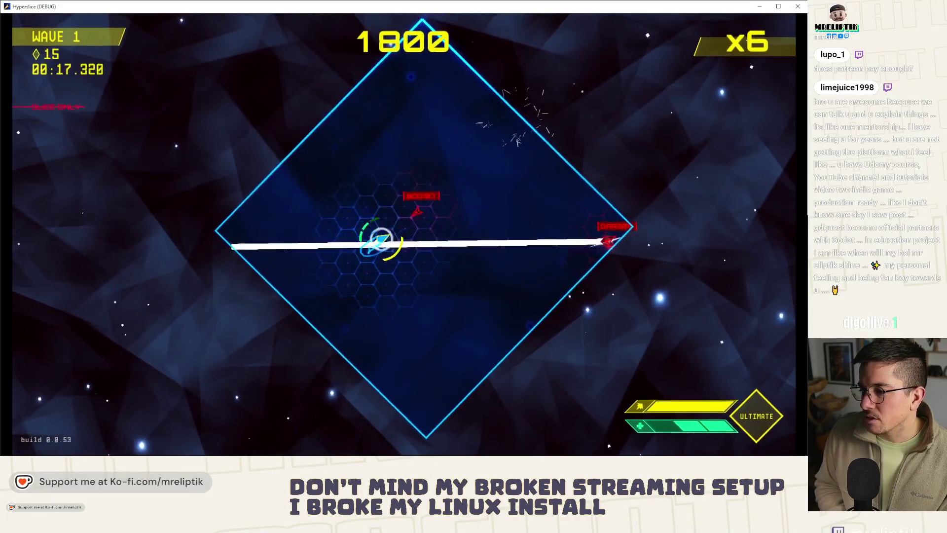
{"action": "key", "text": "space"}
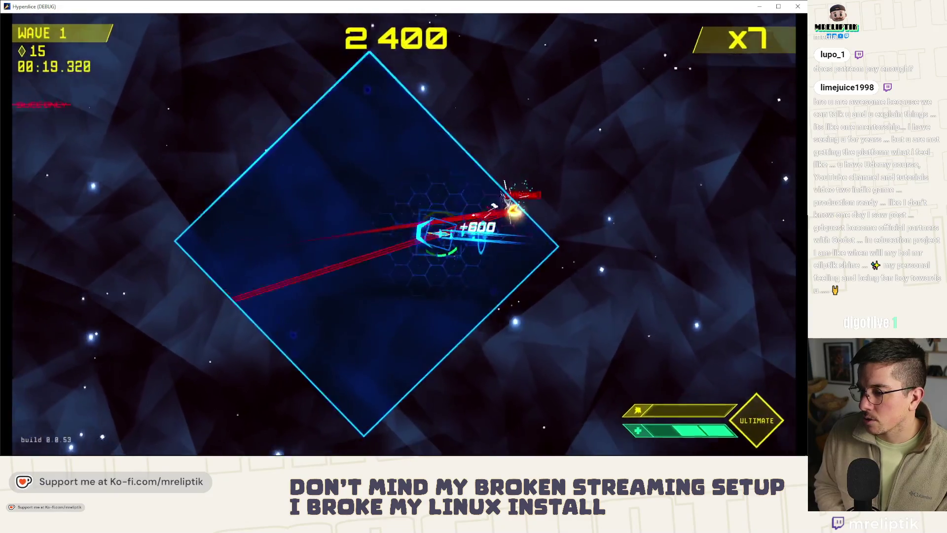
{"action": "key", "text": "space"}
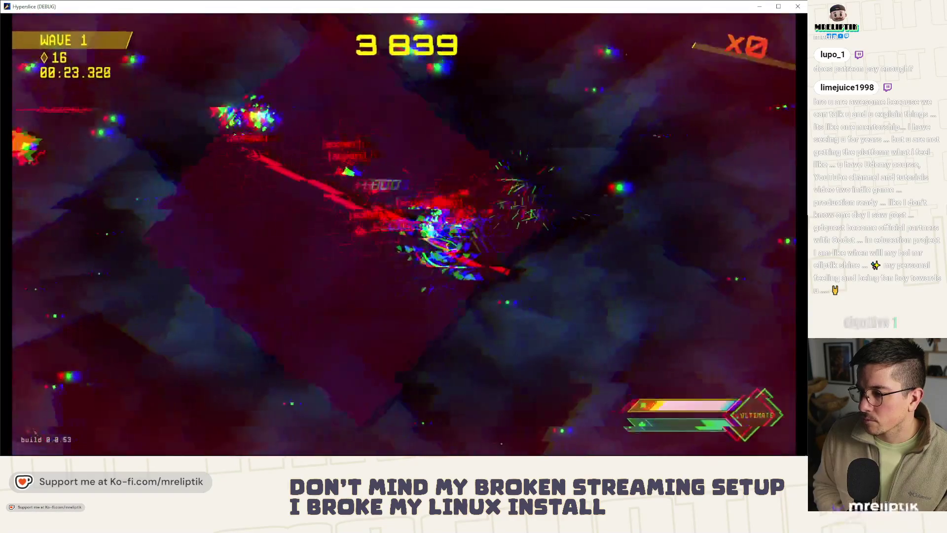
{"action": "key", "text": "space"}
{"action": "key", "text": "space"}
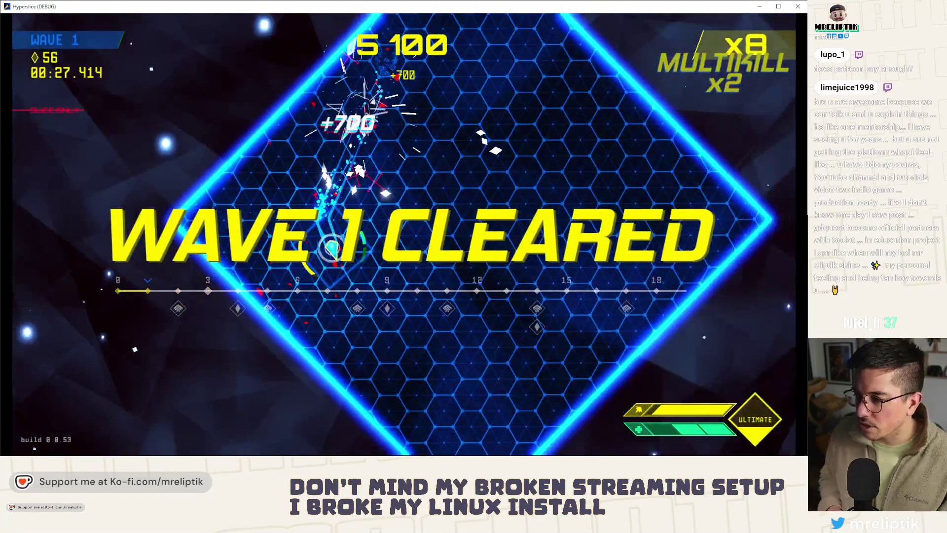
Pick a ship for a new run, steer and dash through wave 1 enemies, then close the game.
{"action": "key", "text": "space"}
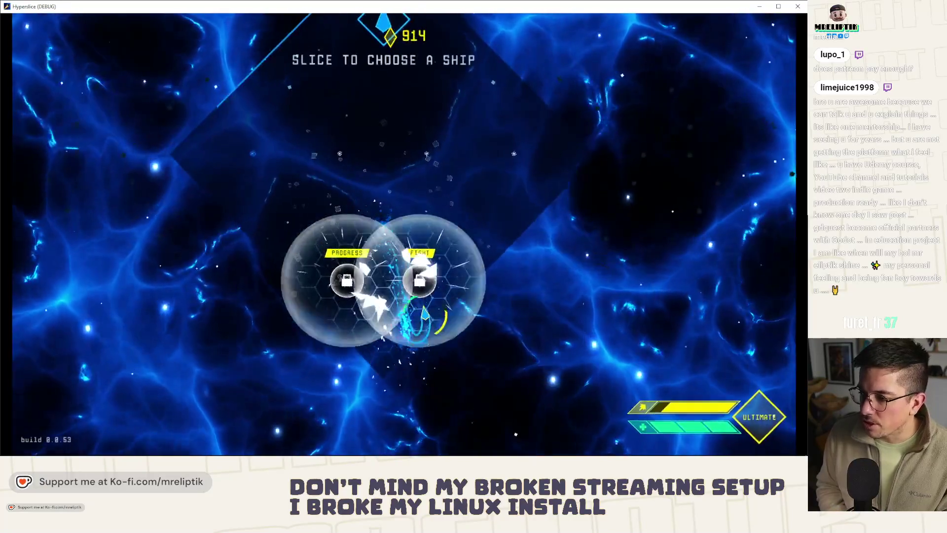
{"action": "key", "text": "space"}
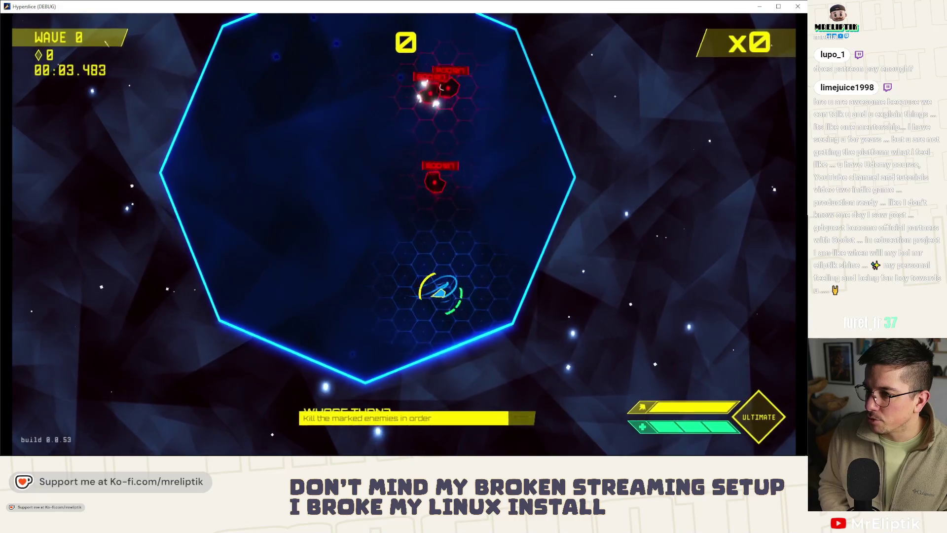
{"action": "key", "text": "a"}
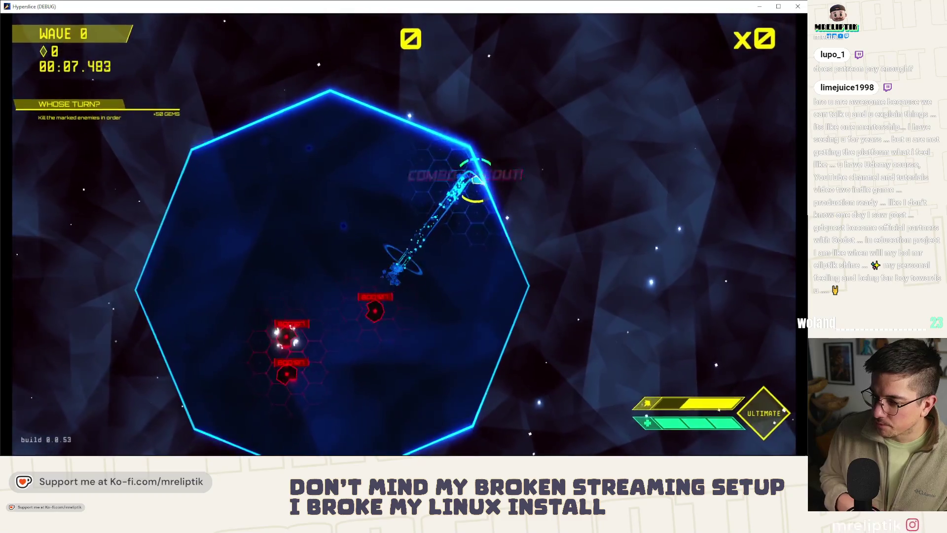
{"action": "key", "text": "a"}
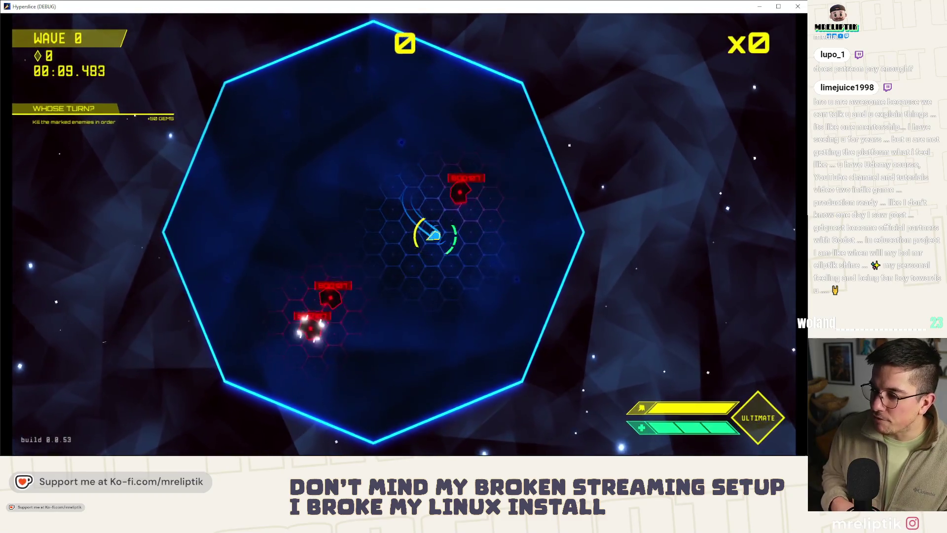
{"action": "key", "text": "s"}
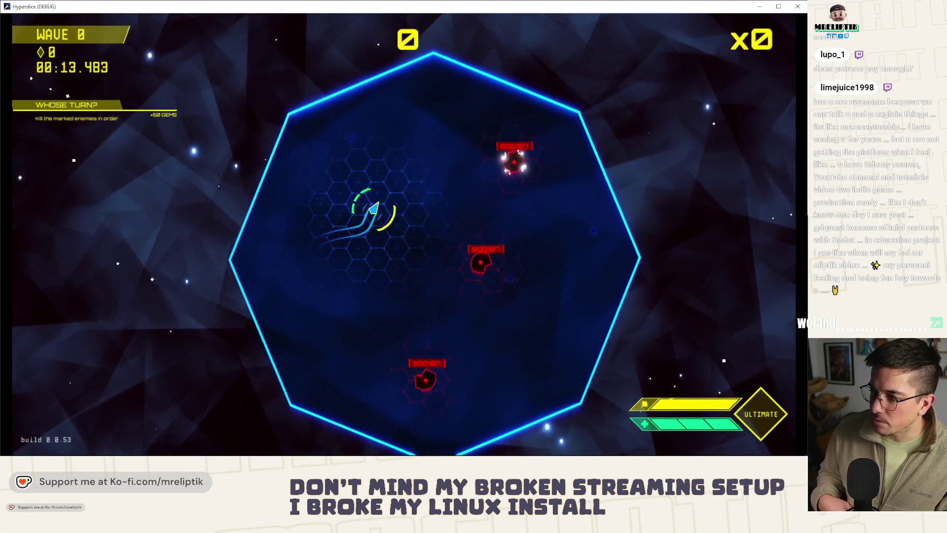
{"action": "key", "text": "d"}
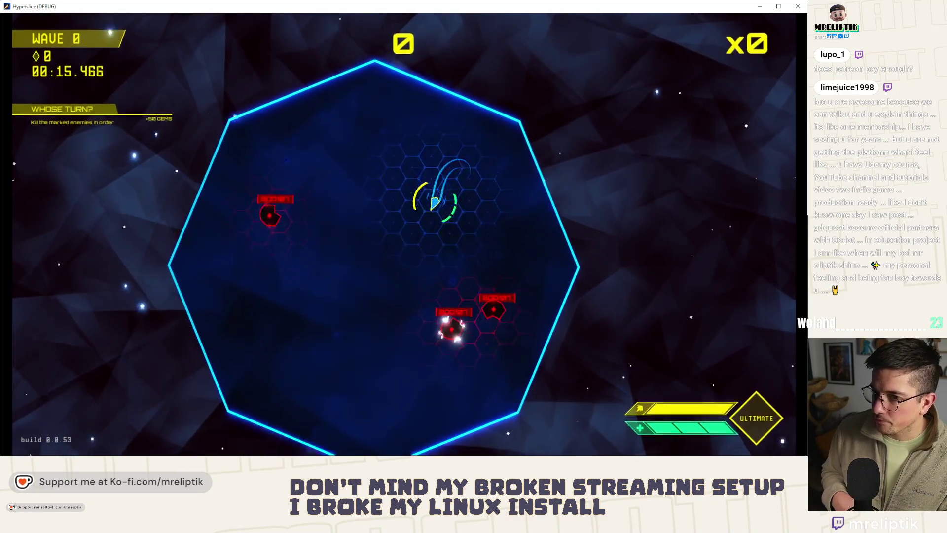
{"action": "key", "text": "s"}
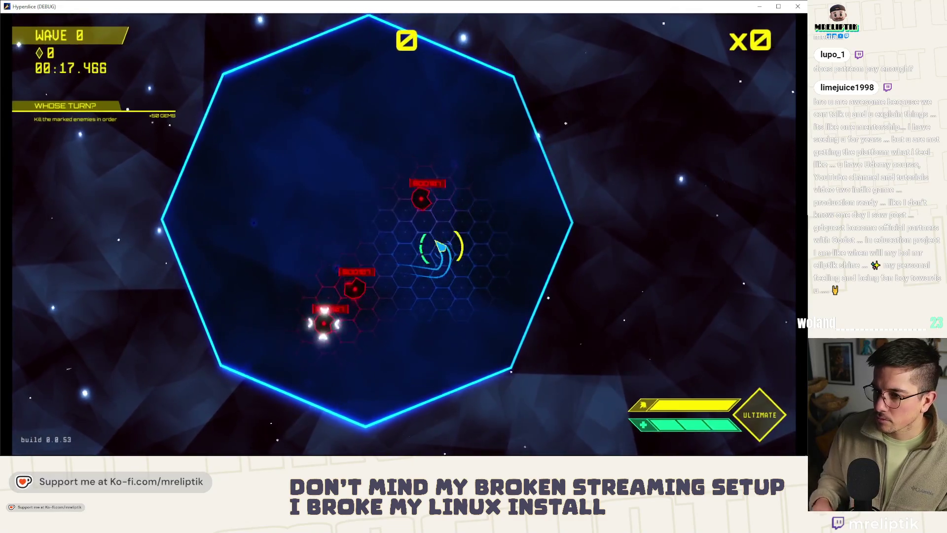
{"action": "key", "text": "a"}
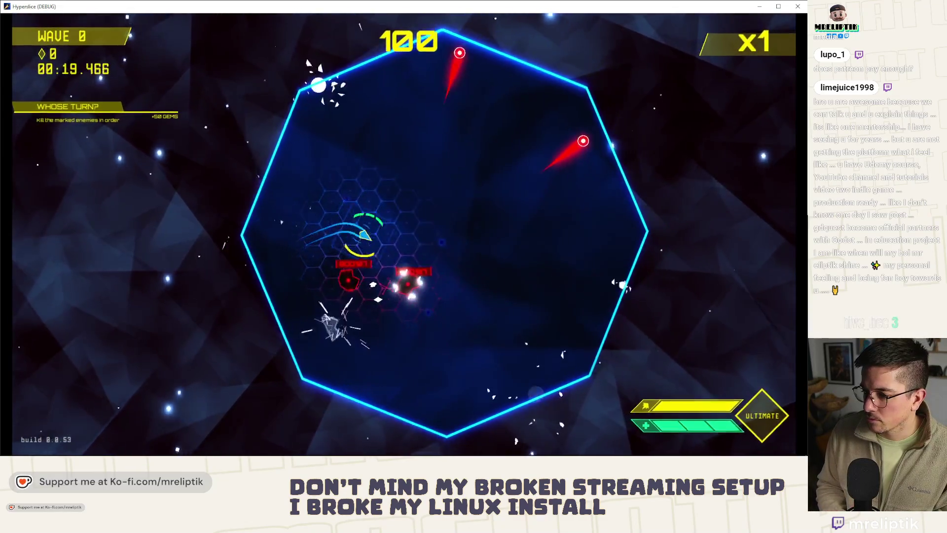
{"action": "key", "text": "d"}
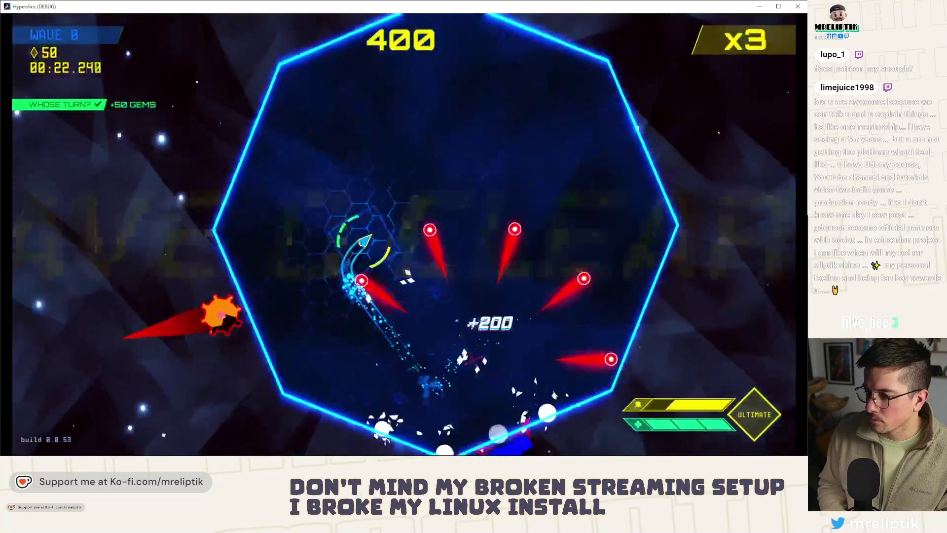
{"action": "key", "text": "d"}
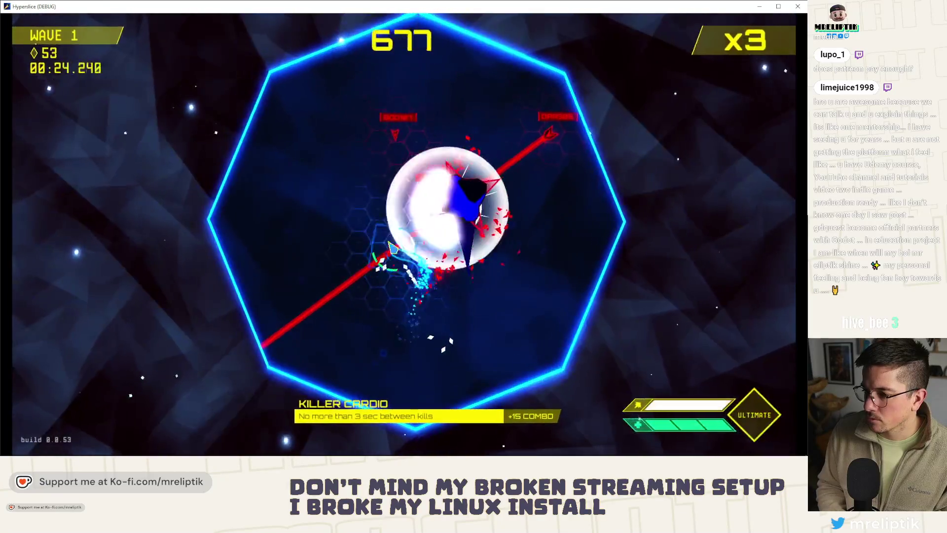
{"action": "key", "text": "d"}
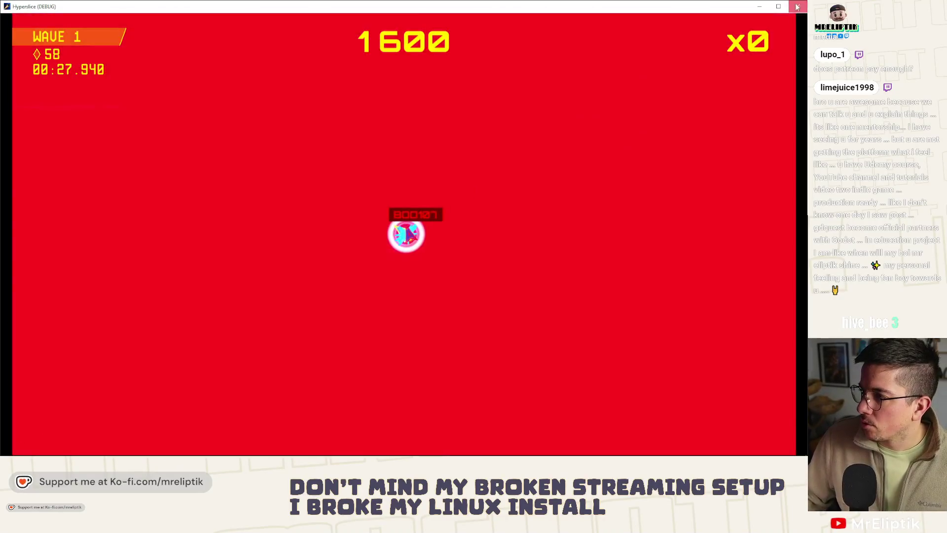
{"action": "left_click", "coordinate": [798, 7]}
Show the debugger's Errors list and expand the 0:00:39.544 error to read its details.
{"action": "left_click", "coordinate": [321, 249]}
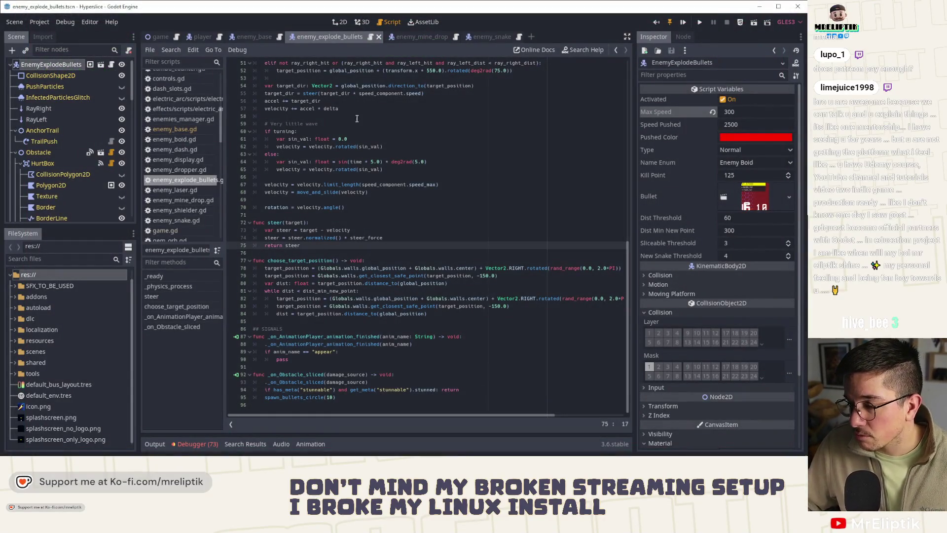
{"action": "left_click", "coordinate": [198, 443]}
{"action": "left_click", "coordinate": [198, 332]}
{"action": "scroll", "coordinate": [280, 399], "scroll_direction": "down", "scroll_amount": 10}
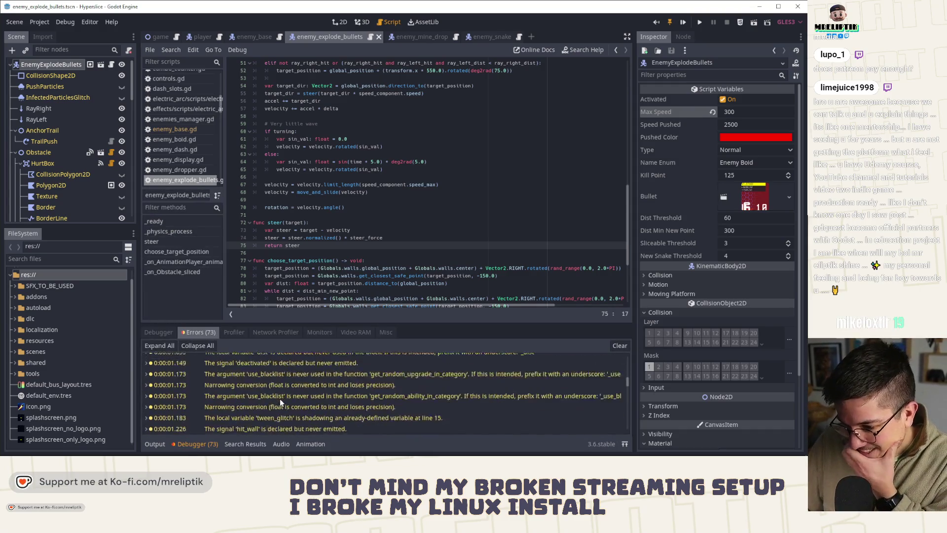
{"action": "left_click_drag", "start_coordinate": [627, 387], "coordinate": [627, 429]}
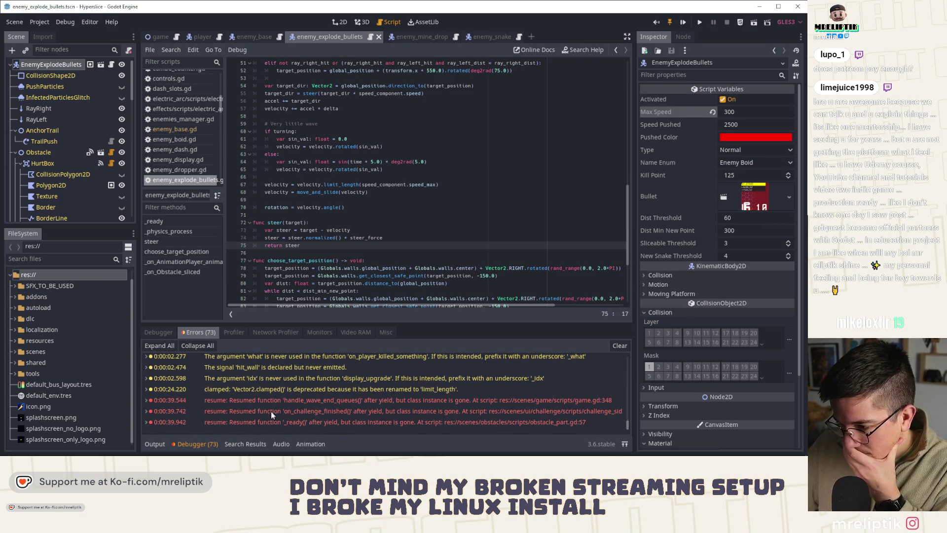
{"action": "double_click", "coordinate": [340, 398]}
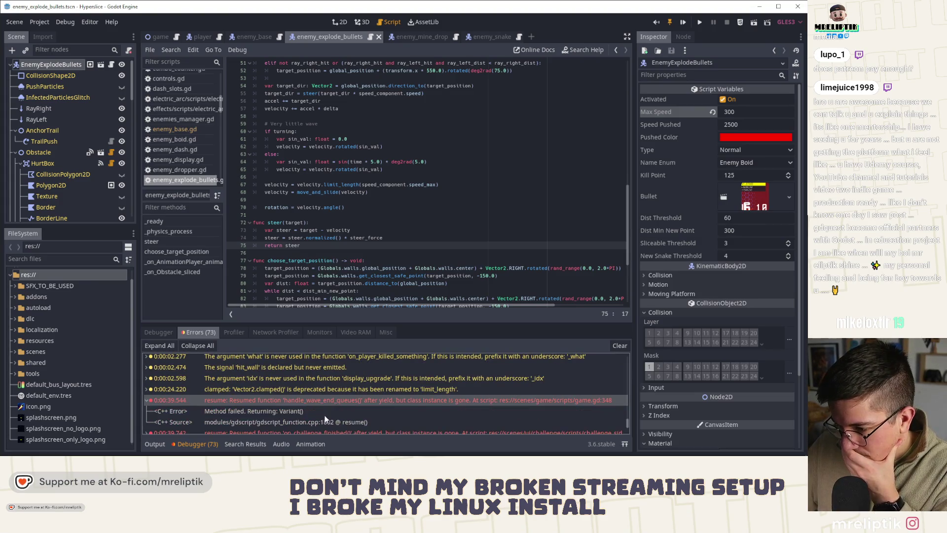
{"action": "scroll", "coordinate": [323, 407], "scroll_direction": "down", "scroll_amount": 1}
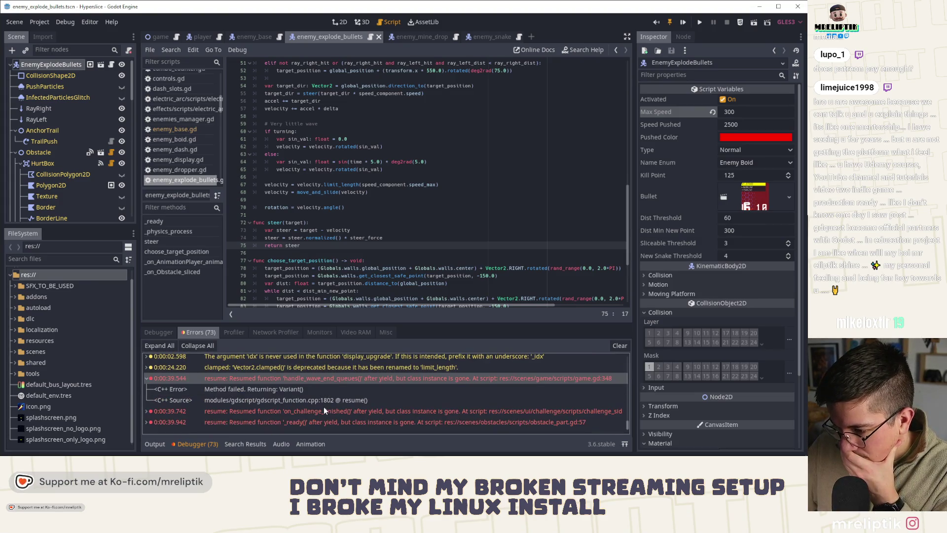
Clear all listed errors and toggle the Output log.
{"action": "left_click", "coordinate": [613, 345]}
{"action": "left_click", "coordinate": [155, 446]}
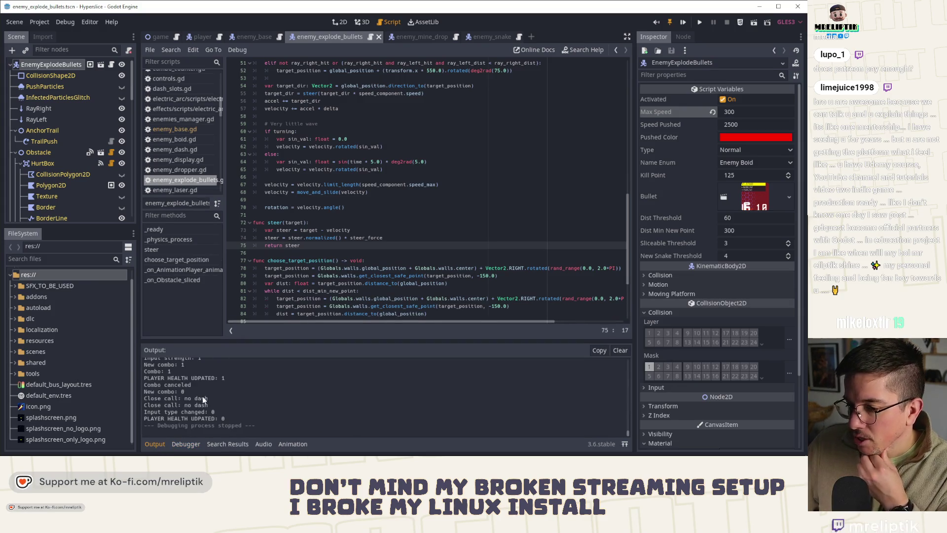
{"action": "left_click", "coordinate": [160, 444]}
Search the script for dist_threshold and dist_min_new_point uses, then cut the dist_threshold export line.
{"action": "scroll", "coordinate": [338, 215], "scroll_direction": "up", "scroll_amount": 15}
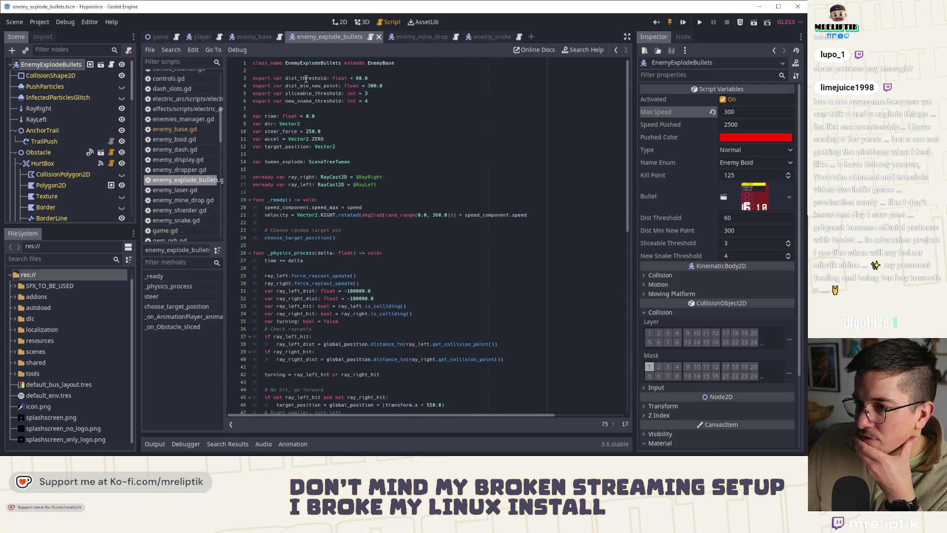
{"action": "double_click", "coordinate": [306, 78]}
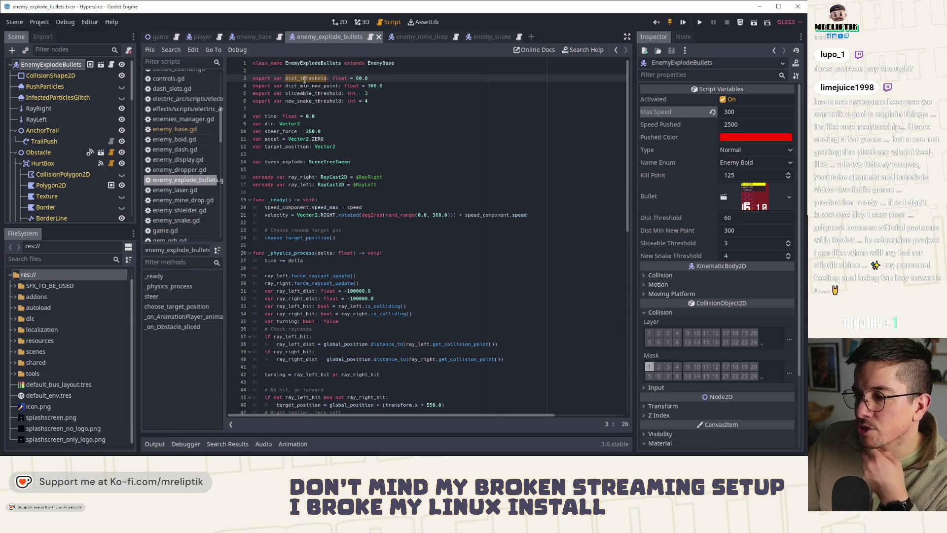
{"action": "double_click", "coordinate": [311, 86]}
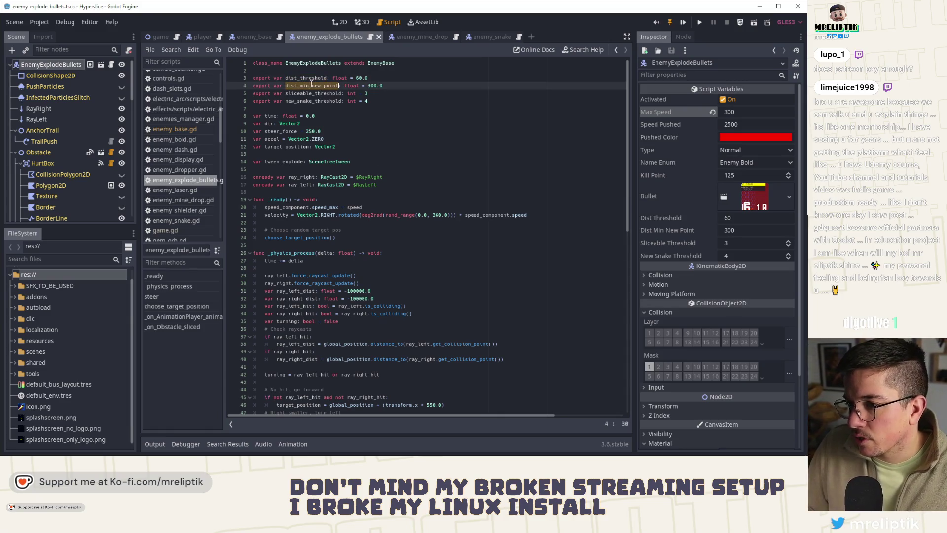
{"action": "double_click", "coordinate": [306, 78]}
{"action": "key", "text": "ctrl+f"}
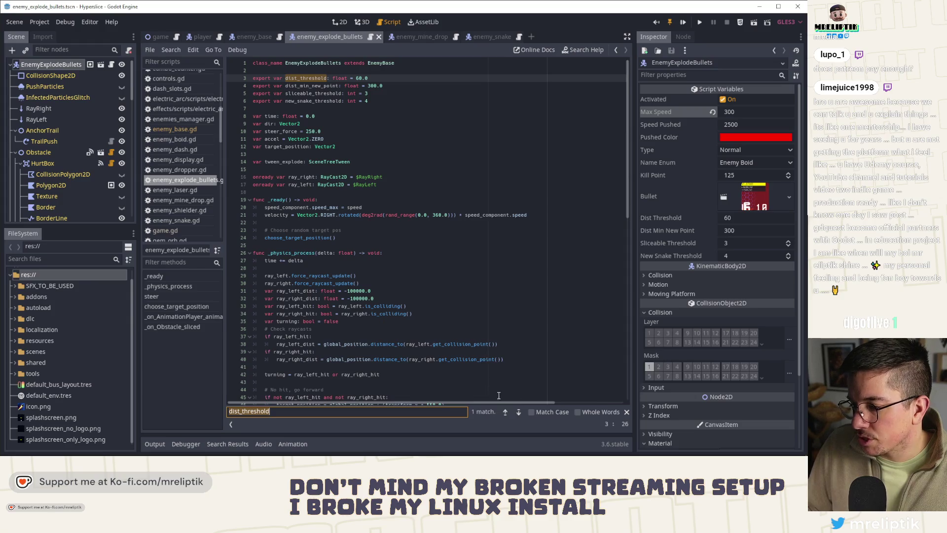
{"action": "left_click", "coordinate": [518, 412]}
{"action": "double_click", "coordinate": [312, 86]}
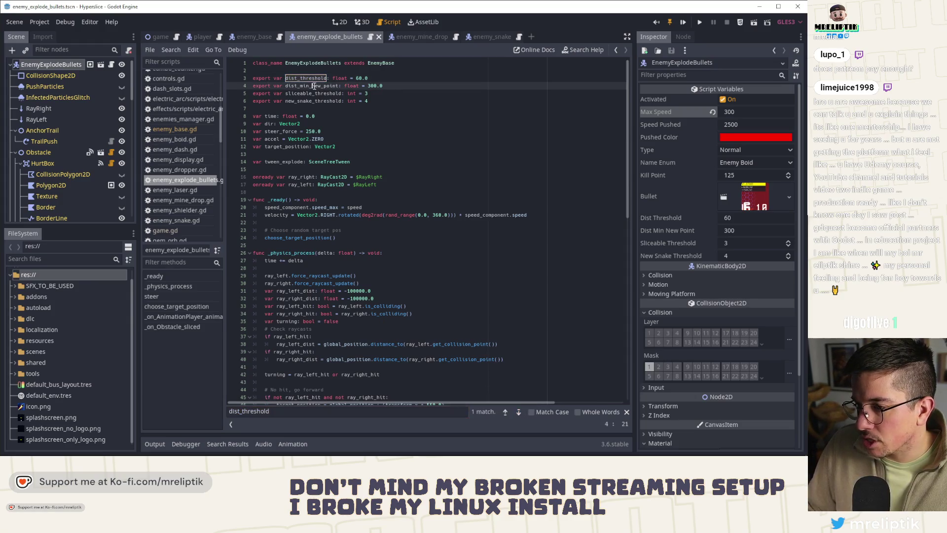
{"action": "key", "text": "ctrl+f"}
{"action": "left_click", "coordinate": [518, 412]}
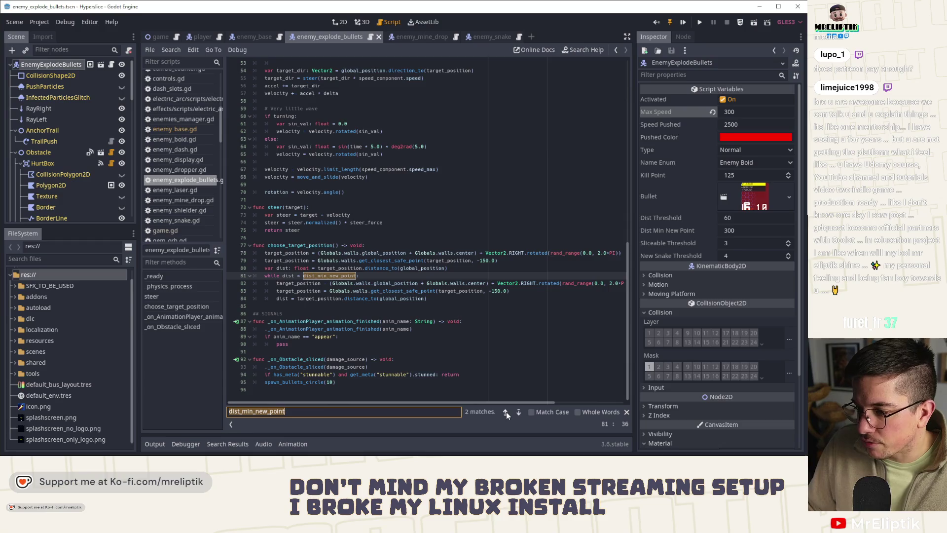
{"action": "left_click", "coordinate": [506, 412]}
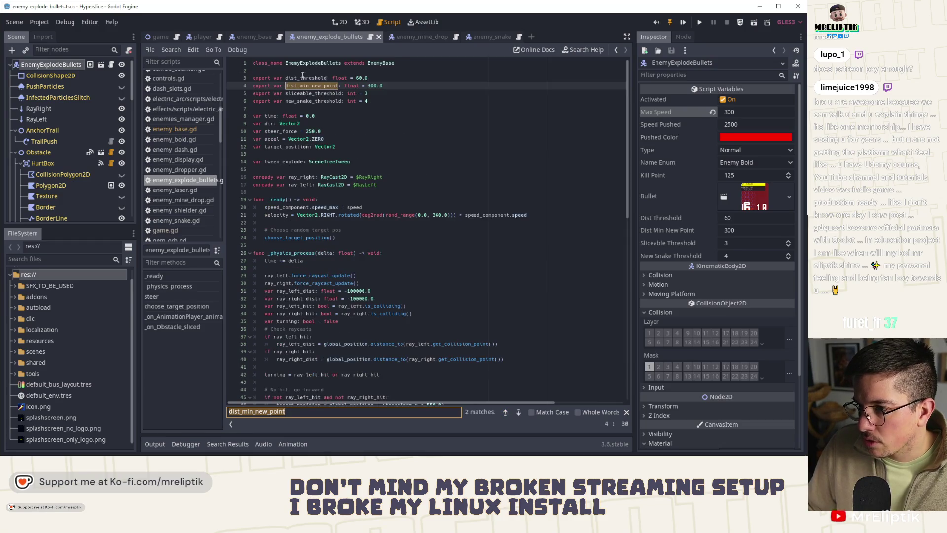
{"action": "double_click", "coordinate": [310, 79]}
{"action": "left_click", "coordinate": [381, 76]}
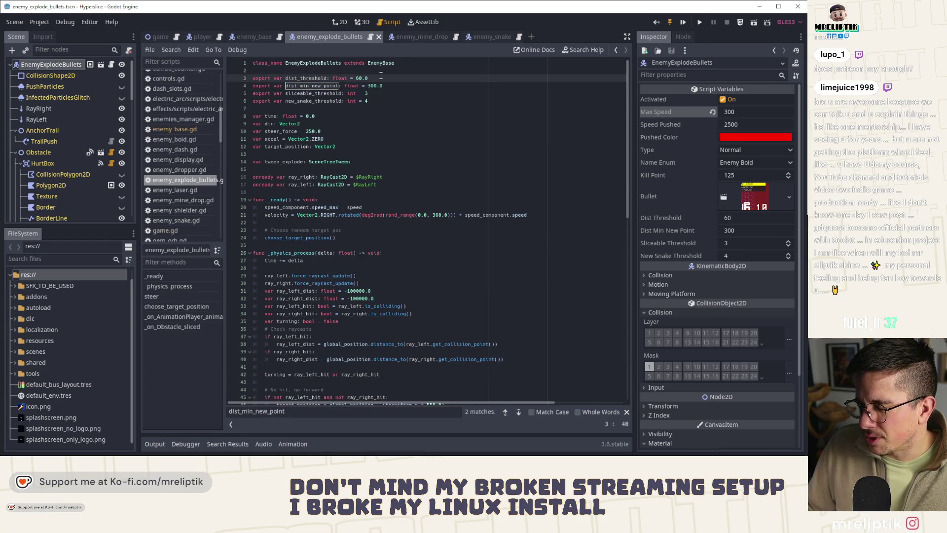
{"action": "key", "text": "ctrl+x"}
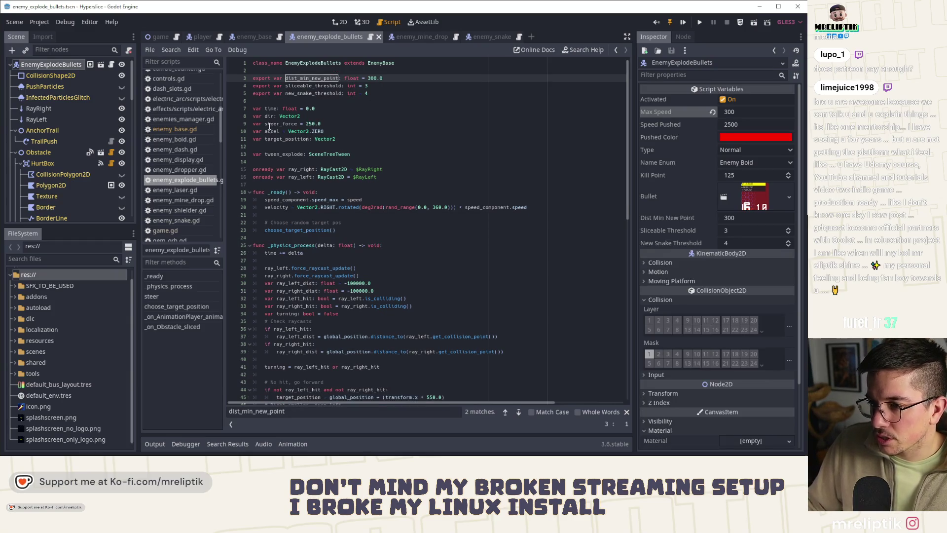
Change steer_force from 250.0 to 120.0, save, and launch the game.
{"action": "left_click", "coordinate": [309, 124]}
{"action": "key", "text": "BackSpace"}
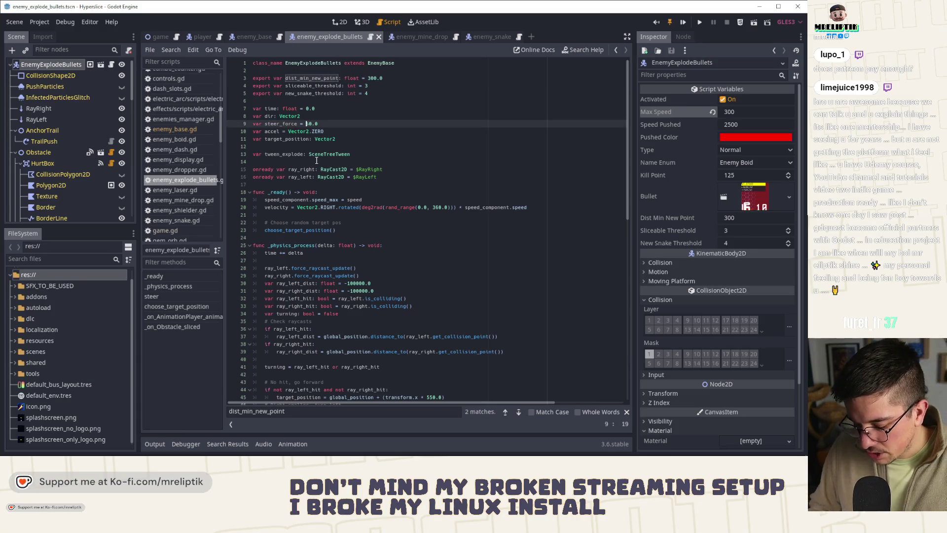
{"action": "type", "text": "11"}
{"action": "key", "text": "Delete"}
{"action": "type", "text": "2"}
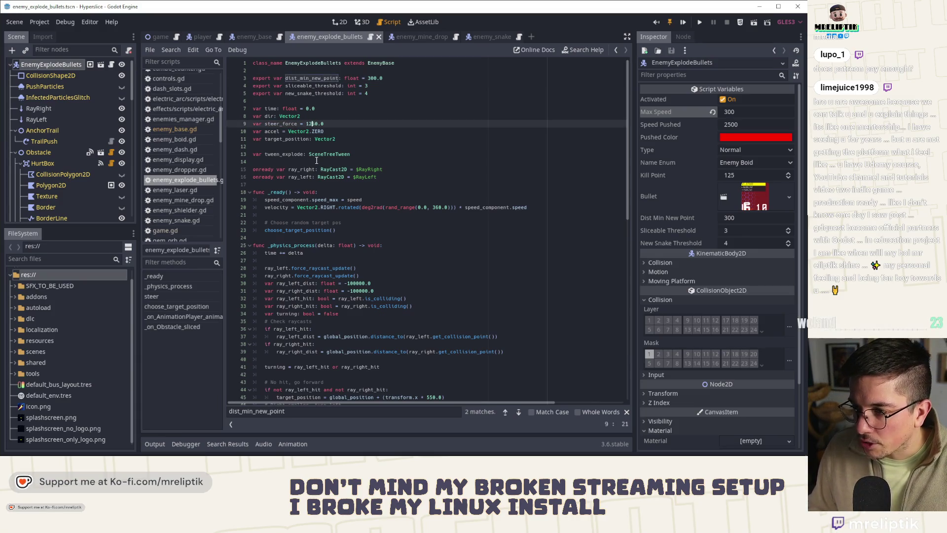
{"action": "key", "text": "ctrl+s"}
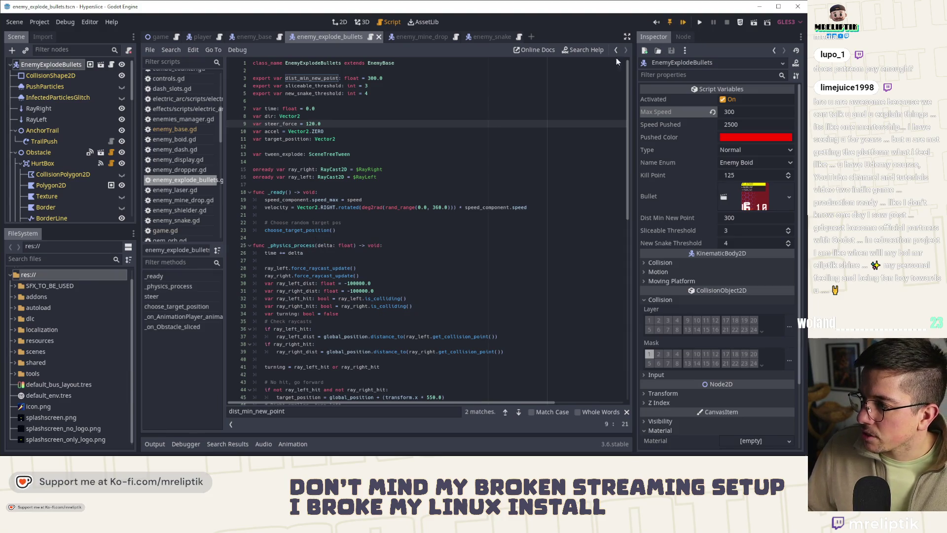
{"action": "key", "text": "F5"}
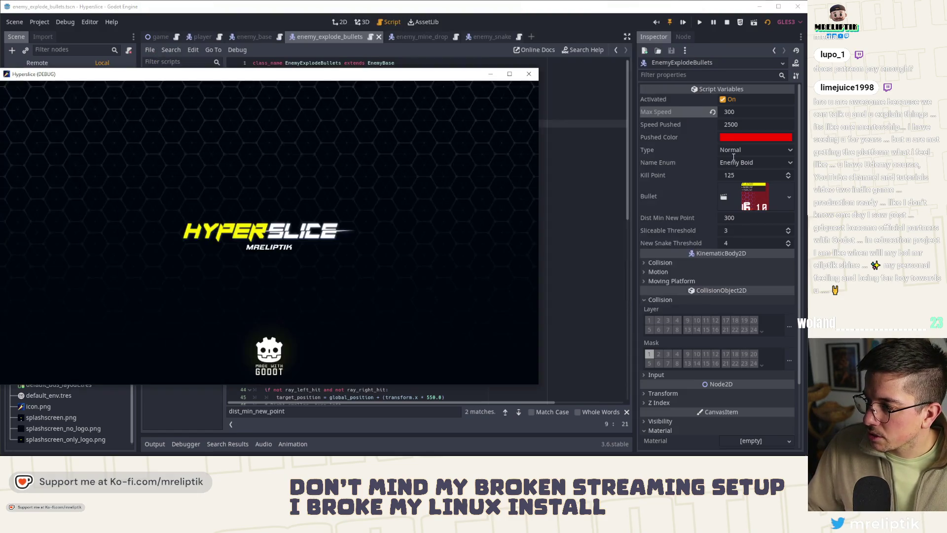
Set the enemy's Name Enum to Enemy Explode Bullets and save the scene.
{"action": "left_click", "coordinate": [740, 162]}
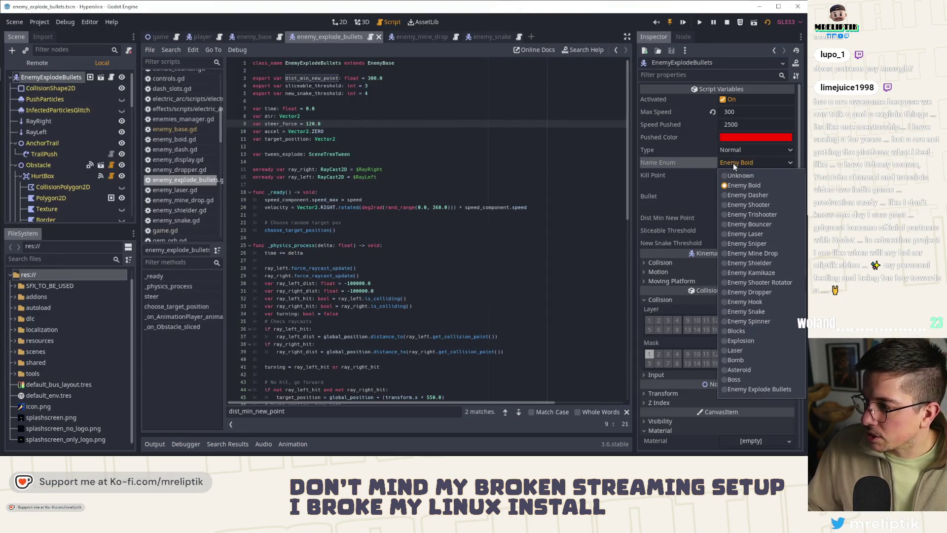
{"action": "left_click", "coordinate": [760, 390]}
{"action": "left_click", "coordinate": [266, 215]}
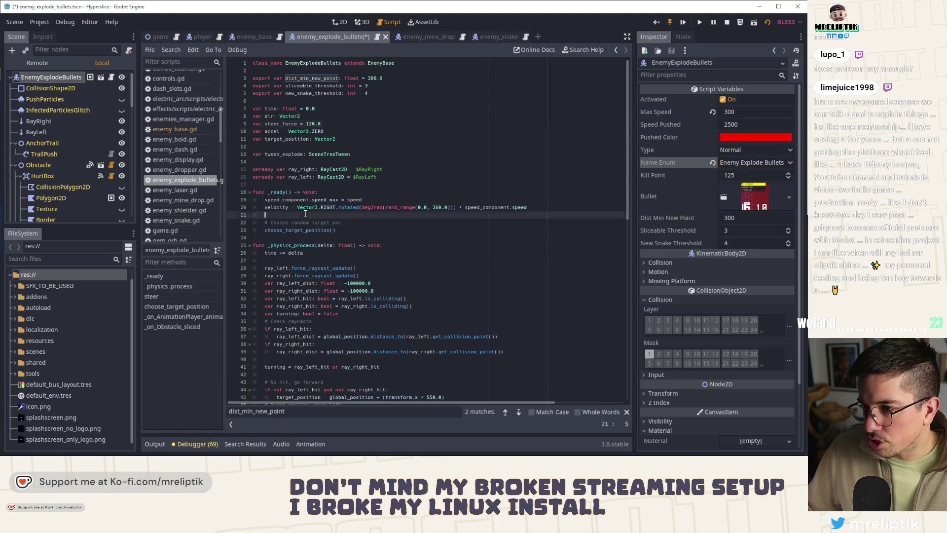
{"action": "key", "text": "ctrl+s"}
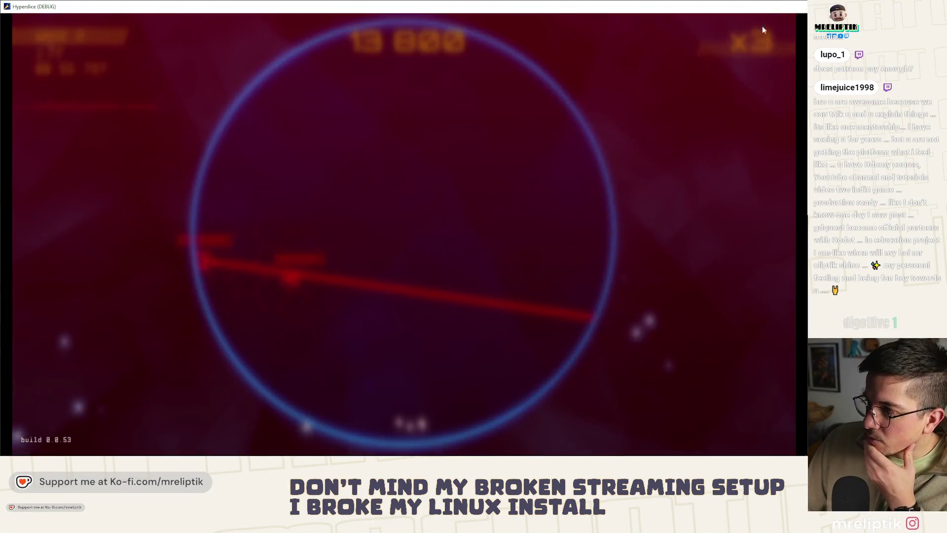
Close the Hyperslice game window after the wave 2 playtest.
{"action": "left_click", "coordinate": [797, 6]}
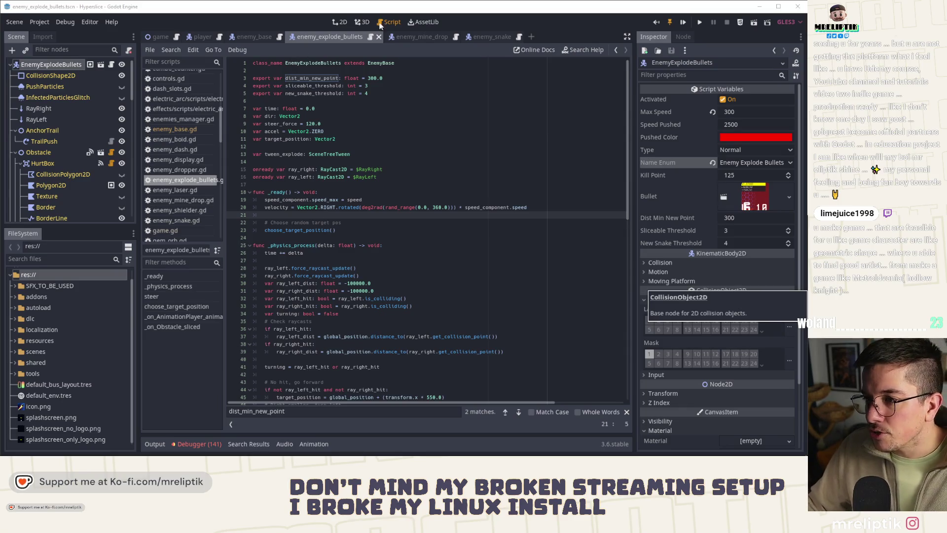
{"action": "key", "text": "ctrl+F1"}
{"action": "scroll", "coordinate": [323, 232], "scroll_direction": "up", "scroll_amount": 2}
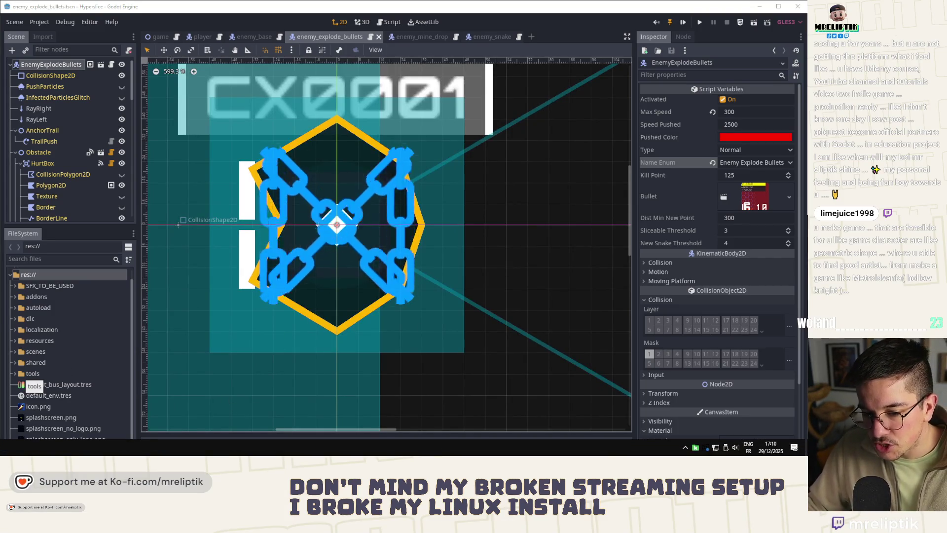
{"action": "key", "text": "alt+Tab"}
{"action": "key", "text": "alt+Tab"}
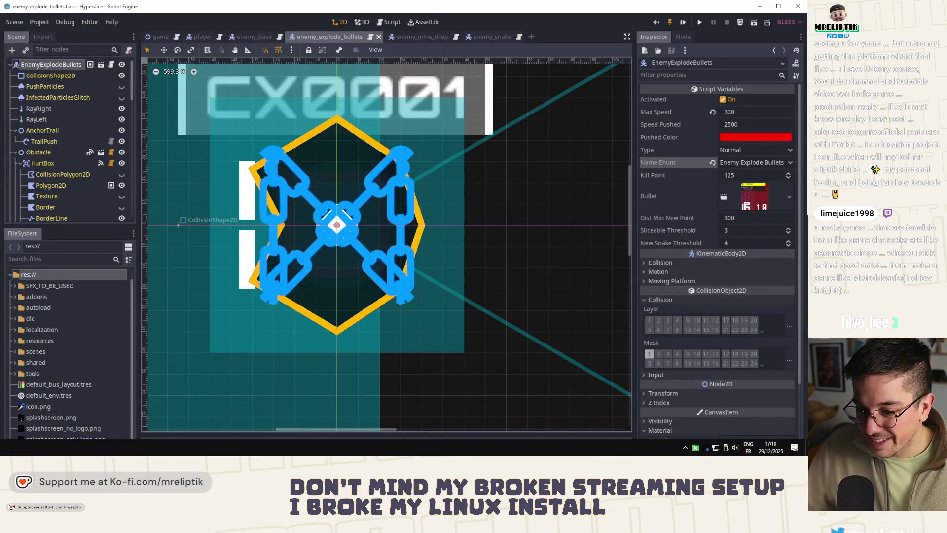
{"action": "key", "text": "alt+Tab"}
{"action": "key", "text": "alt+Tab"}
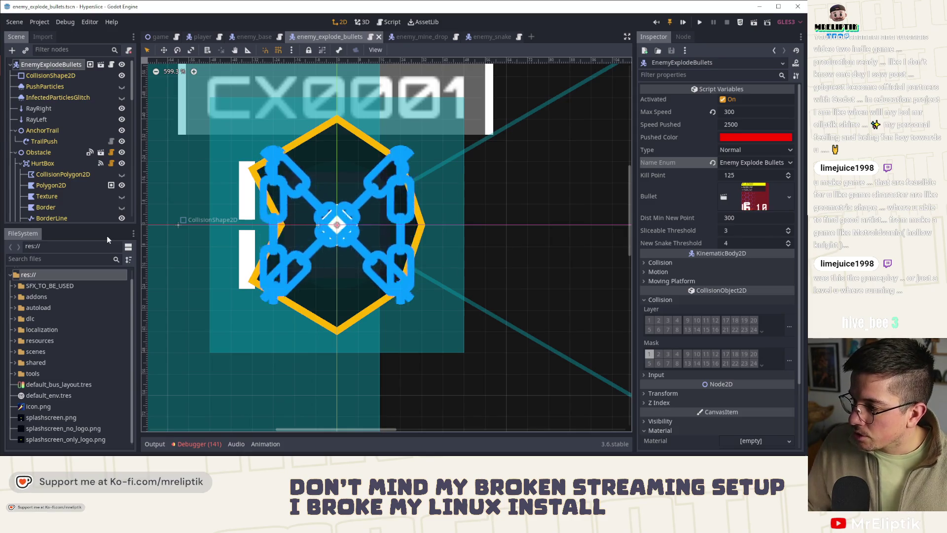
{"action": "left_click", "coordinate": [111, 64]}
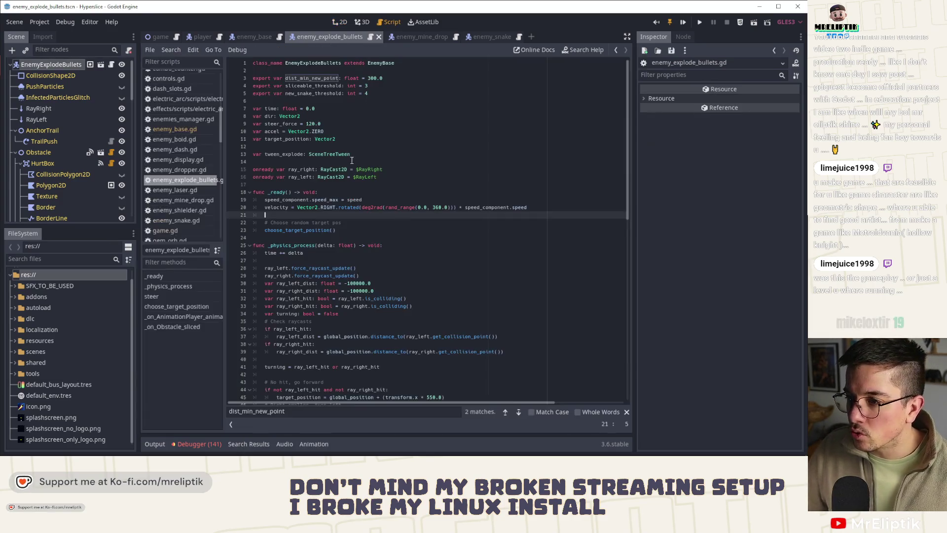
Cut the sliceable_threshold and new_snake_threshold exports, then check where ray_left_dist and ray_right_dist are used.
{"action": "left_click", "coordinate": [387, 85]}
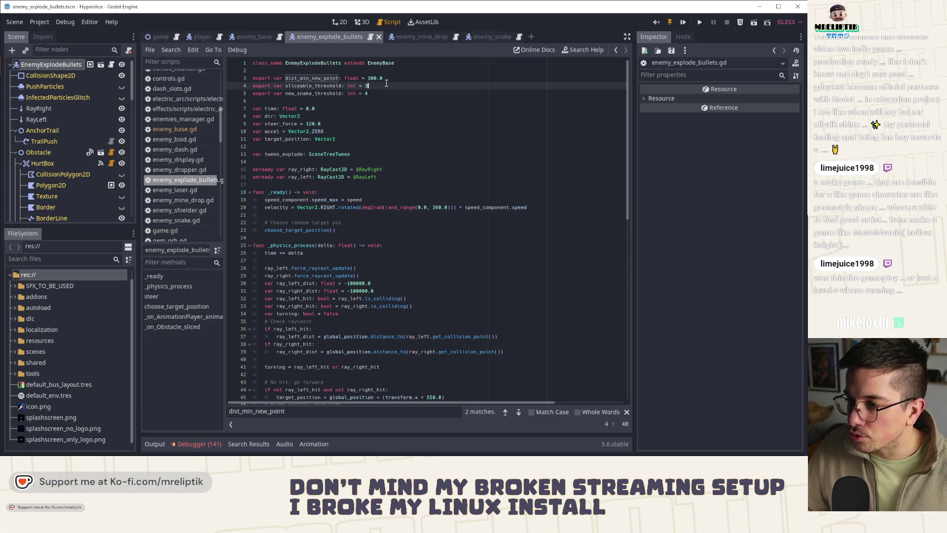
{"action": "key", "text": "ctrl+x"}
{"action": "key", "text": "ctrl+x"}
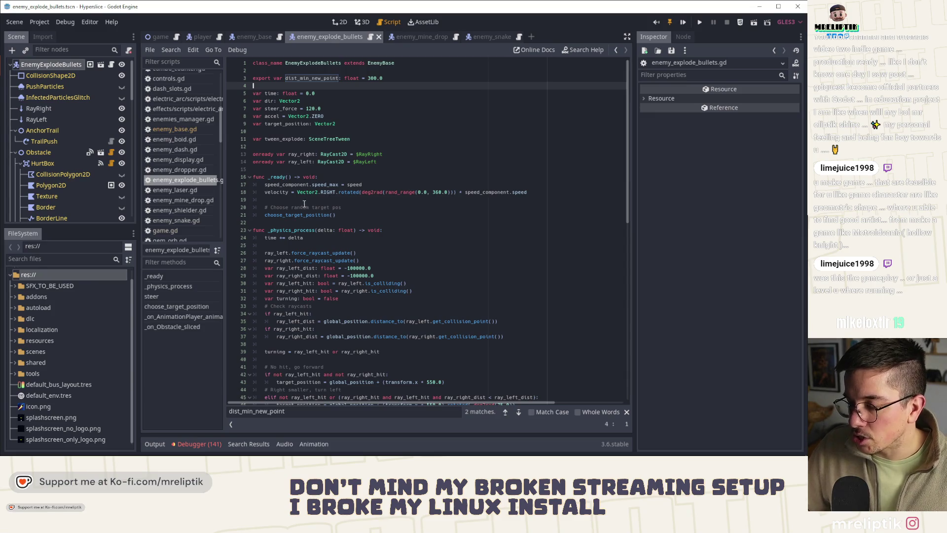
{"action": "scroll", "coordinate": [276, 194], "scroll_direction": "down", "scroll_amount": 8}
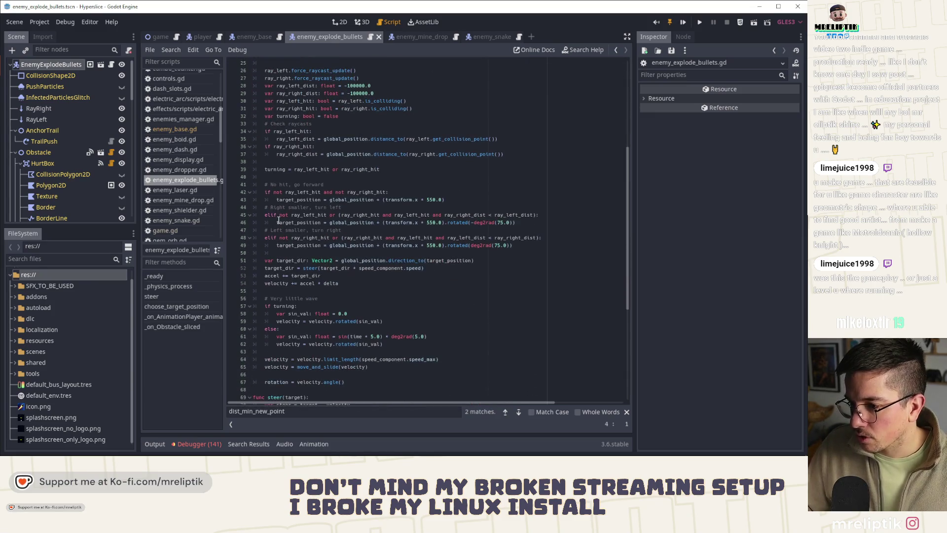
{"action": "scroll", "coordinate": [279, 221], "scroll_direction": "down", "scroll_amount": 2}
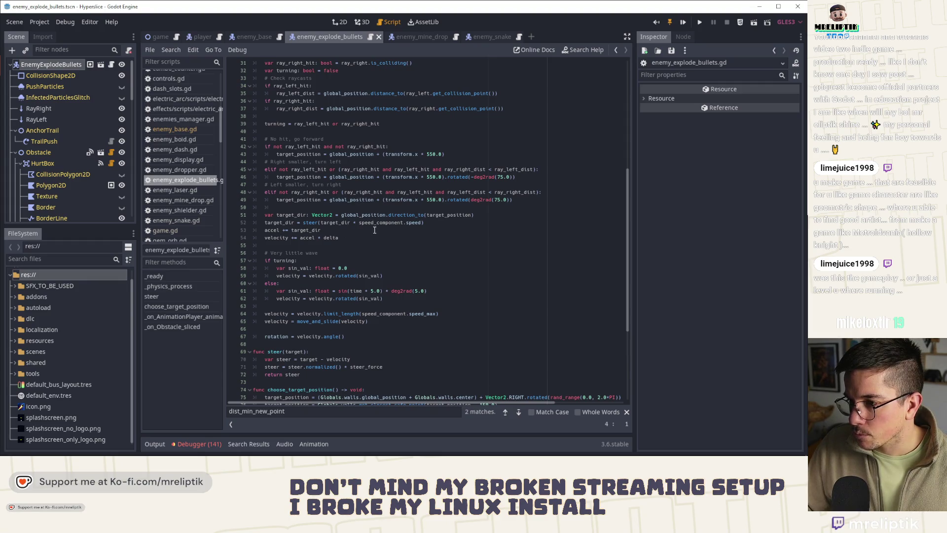
{"action": "double_click", "coordinate": [502, 169]}
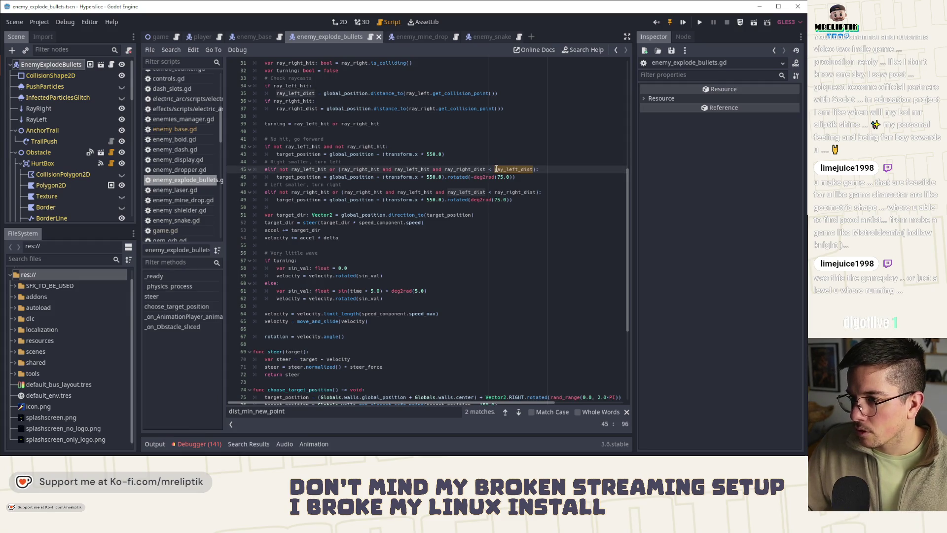
{"action": "left_click", "coordinate": [457, 170]}
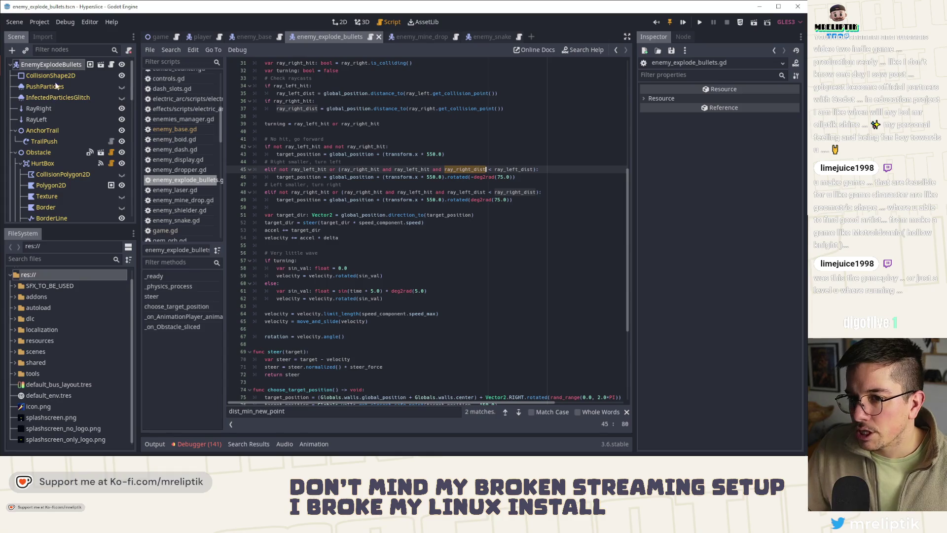
In the 2D view, set RayRight's Cast To x to 150.
{"action": "left_click", "coordinate": [340, 22]}
{"action": "scroll", "coordinate": [429, 186], "scroll_direction": "down", "scroll_amount": 9}
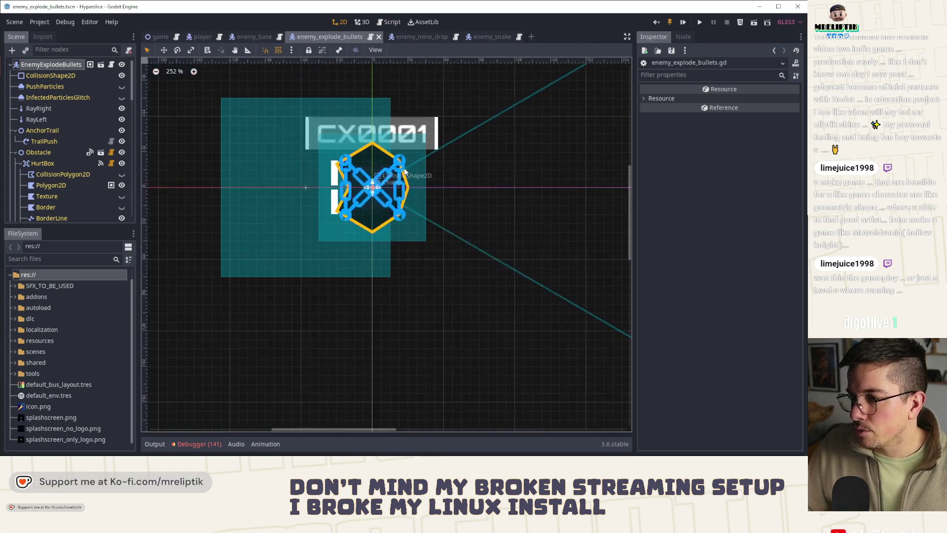
{"action": "left_click_drag", "start_coordinate": [429, 186], "coordinate": [349, 215]}
{"action": "scroll", "coordinate": [348, 215], "scroll_direction": "up", "scroll_amount": 5}
{"action": "left_click", "coordinate": [38, 108]}
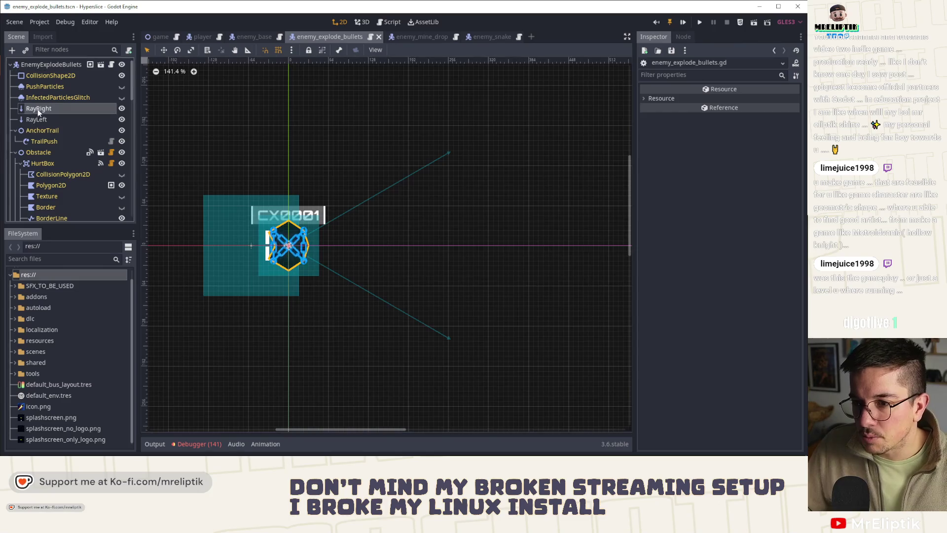
{"action": "left_click", "coordinate": [764, 126]}
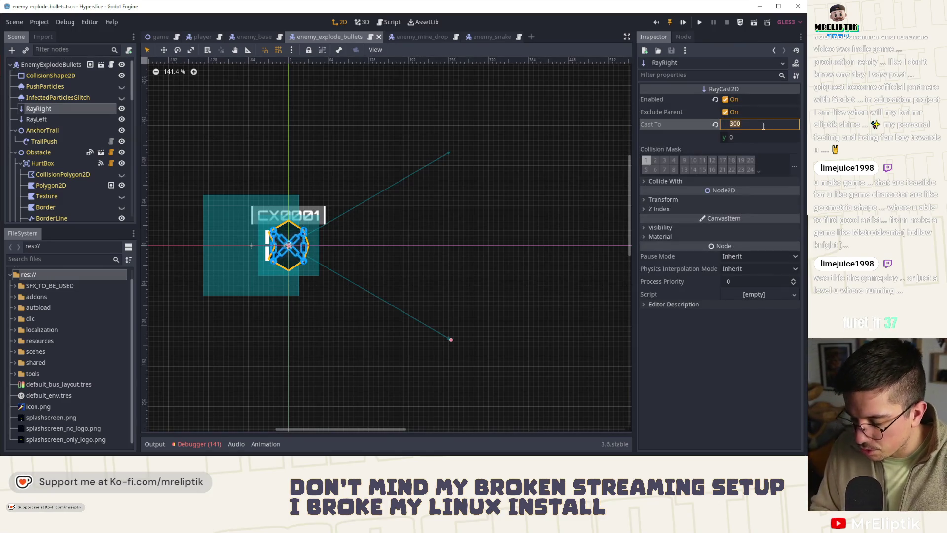
{"action": "type", "text": "50"}
{"action": "key", "text": "Tab"}
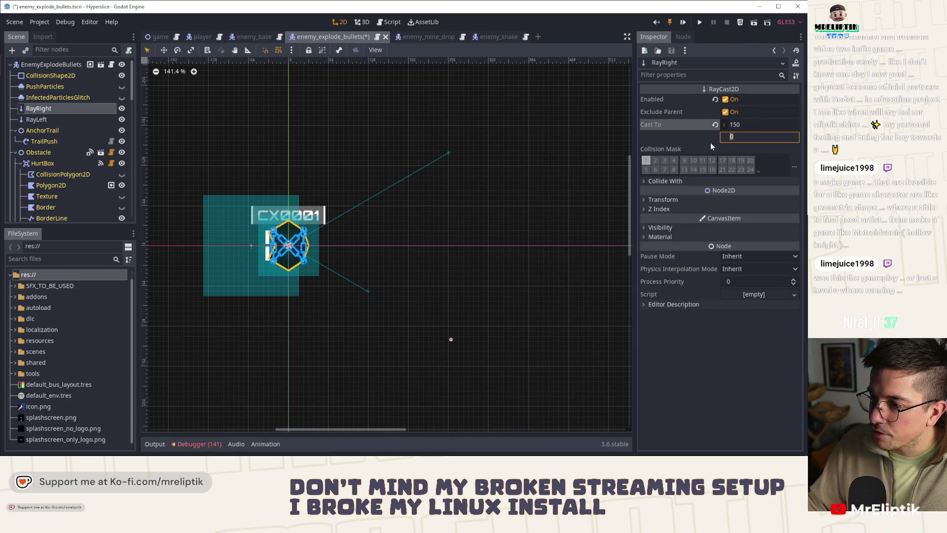
Set RayLeft's Cast To x to 150, save the scene, and run the game.
{"action": "left_click", "coordinate": [62, 119]}
{"action": "left_click", "coordinate": [773, 124]}
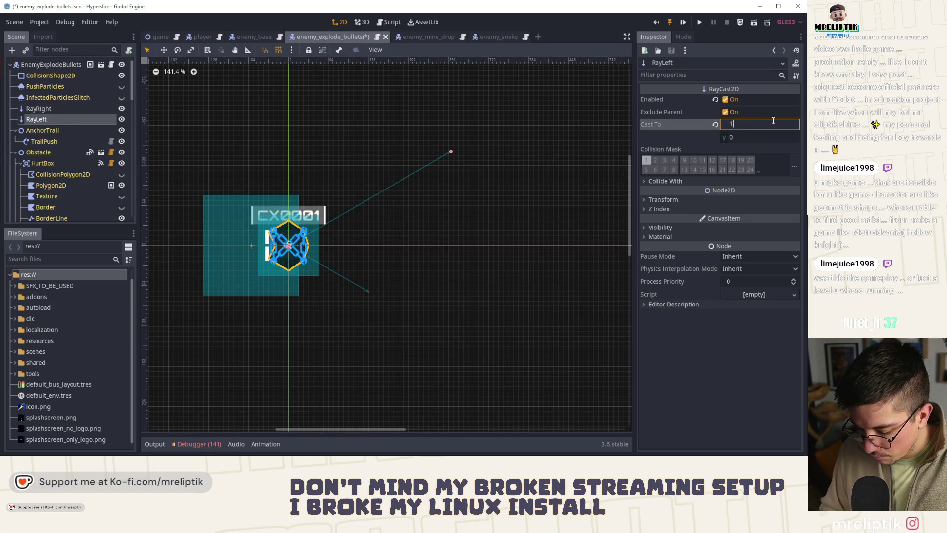
{"action": "key", "text": "Return"}
{"action": "key", "text": "ctrl+s"}
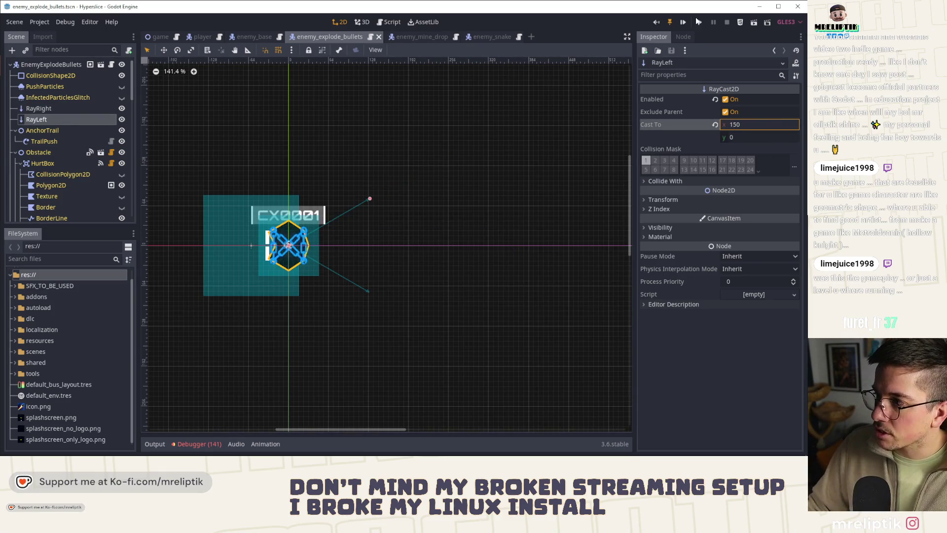
{"action": "key", "text": "F5"}
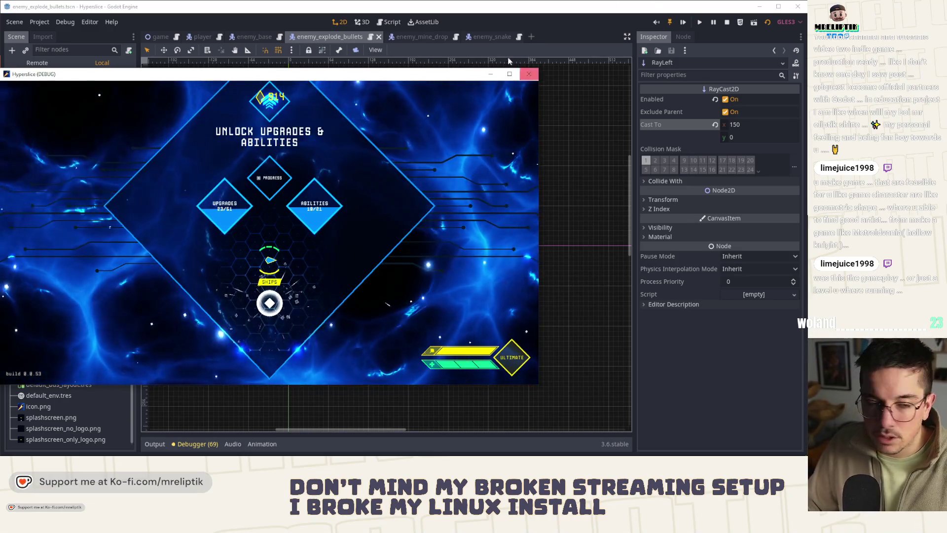
Maximize the game window, slice SHIPS and pick a ship to start the run.
{"action": "left_click_drag", "start_coordinate": [369, 76], "coordinate": [403, 81]}
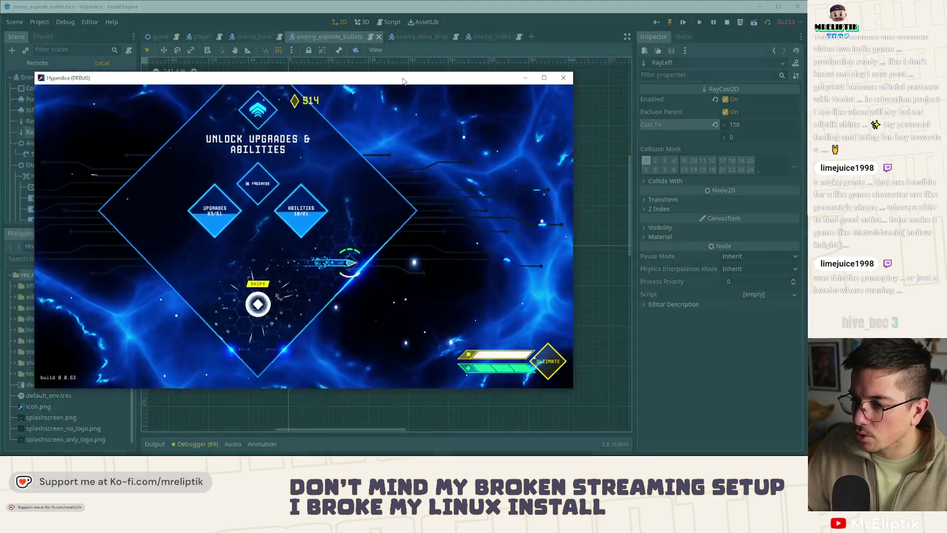
{"action": "double_click", "coordinate": [403, 80]}
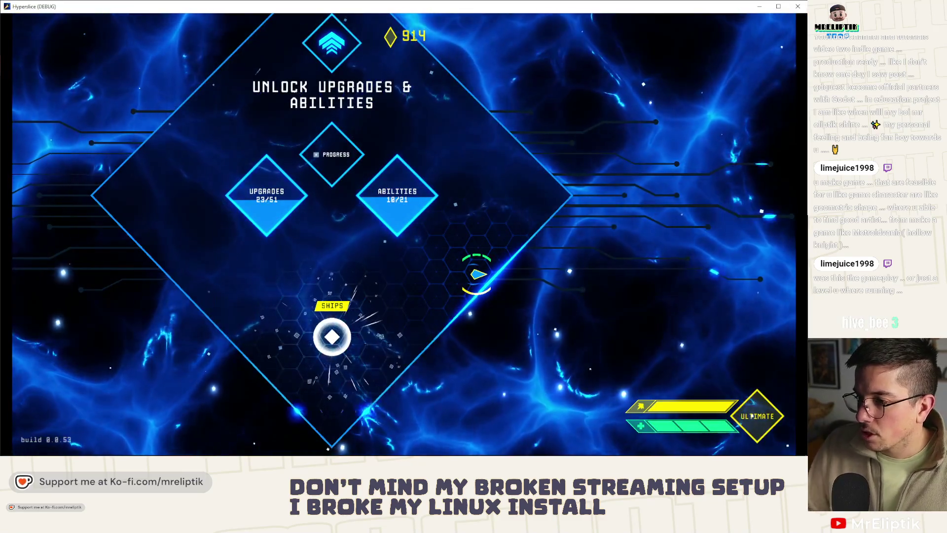
{"action": "key", "text": "space"}
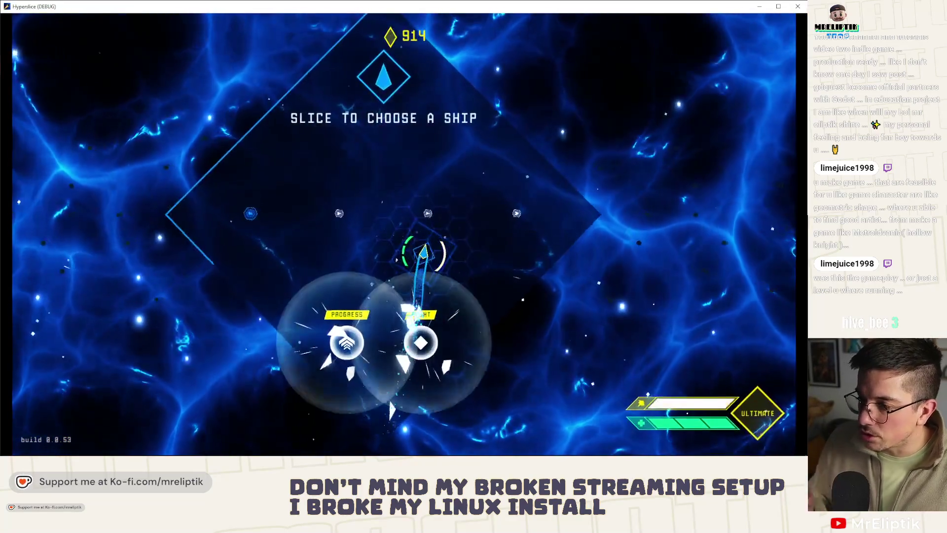
{"action": "key", "text": "space"}
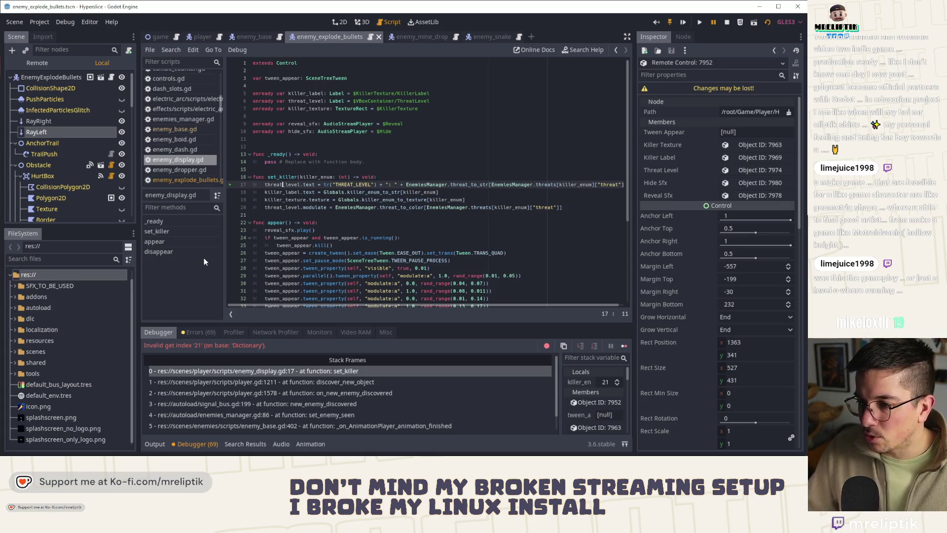
Inspect the exploding-bullets enemy scene in the 2D view.
{"action": "left_click", "coordinate": [344, 25]}
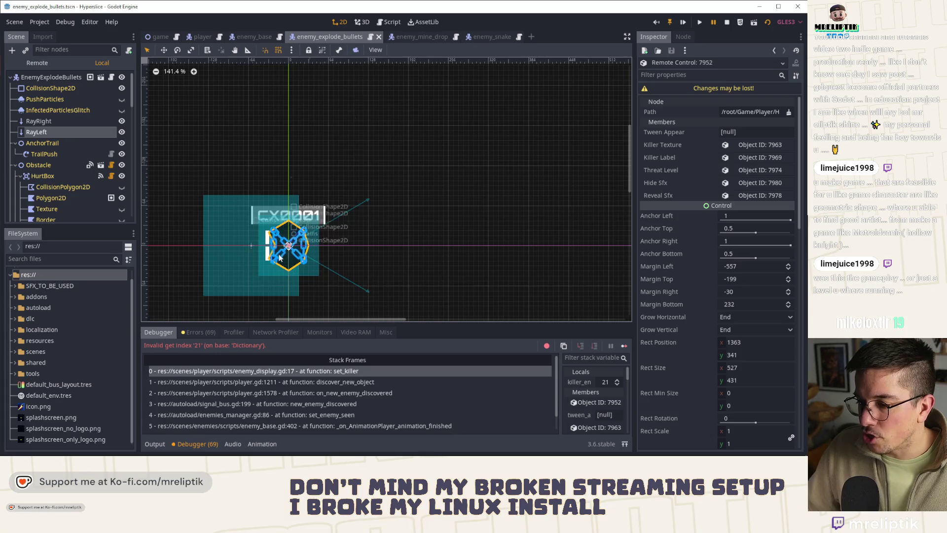
{"action": "scroll", "coordinate": [287, 262], "scroll_direction": "up", "scroll_amount": 1}
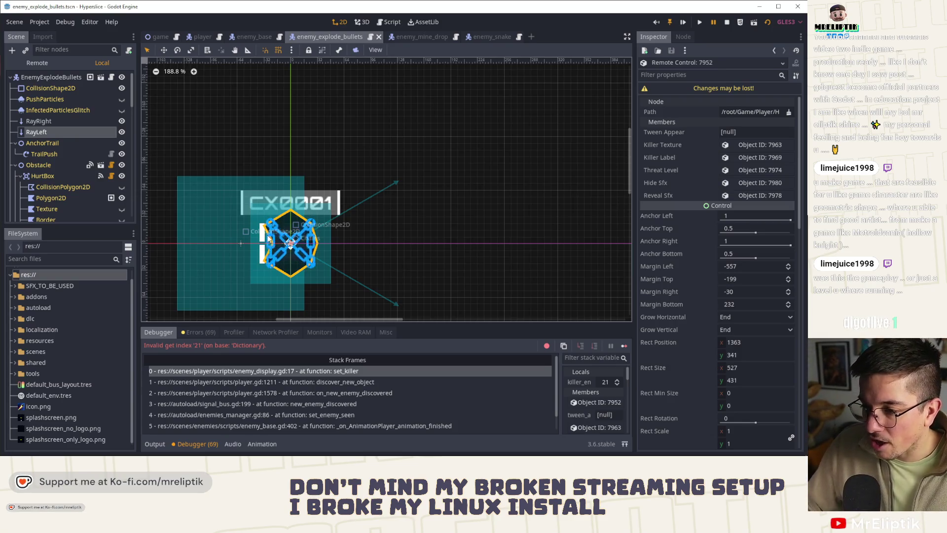
{"action": "scroll", "coordinate": [269, 240], "scroll_direction": "up", "scroll_amount": 2}
{"action": "scroll", "coordinate": [313, 267], "scroll_direction": "left", "scroll_amount": 10}
{"action": "scroll", "coordinate": [299, 250], "scroll_direction": "down", "scroll_amount": 10}
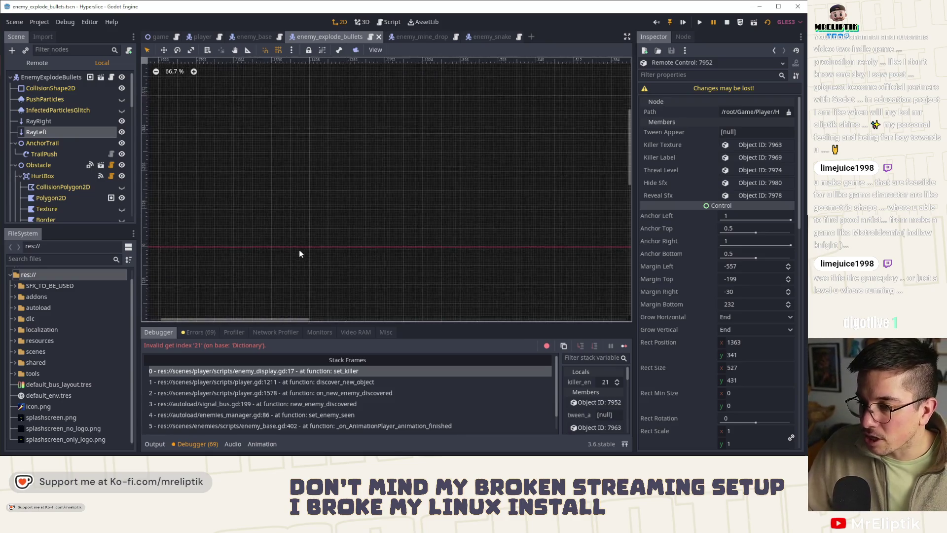
{"action": "scroll", "coordinate": [275, 211], "scroll_direction": "right", "scroll_amount": 5}
{"action": "scroll", "coordinate": [276, 211], "scroll_direction": "up", "scroll_amount": 10}
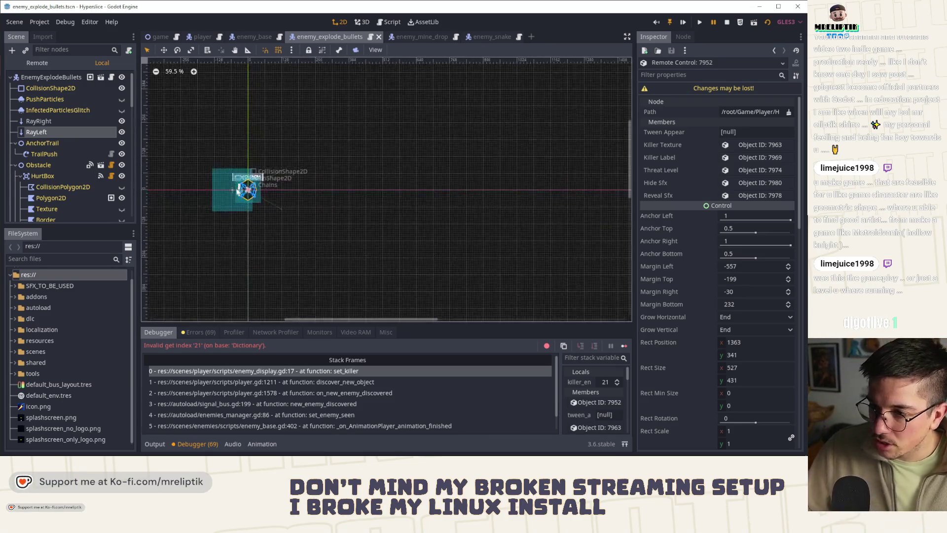
{"action": "scroll", "coordinate": [284, 210], "scroll_direction": "left", "scroll_amount": 3}
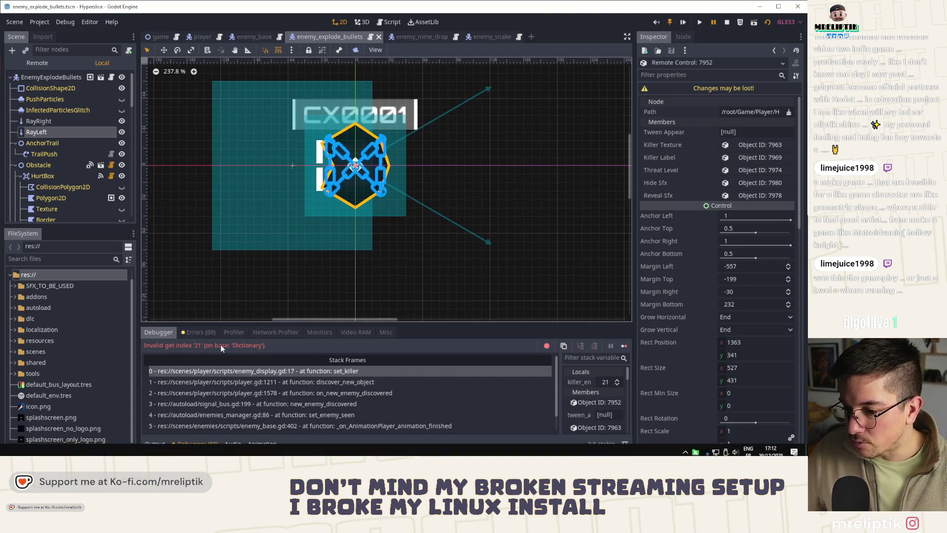
In enemy_display.gd, select threat_to_str on line 17 and open enemies_manager.gd.
{"action": "left_click", "coordinate": [212, 370]}
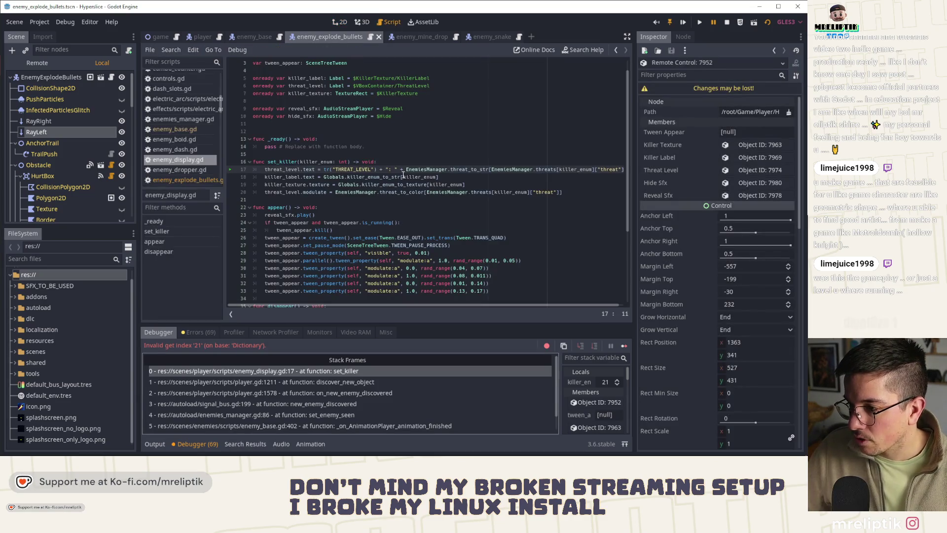
{"action": "double_click", "coordinate": [470, 169]}
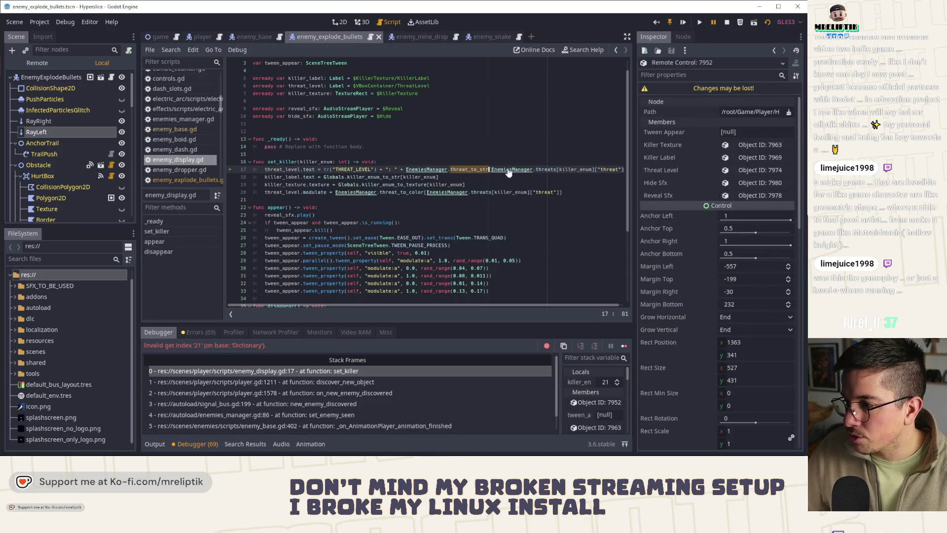
{"action": "left_click", "coordinate": [509, 171], "text": "ctrl"}
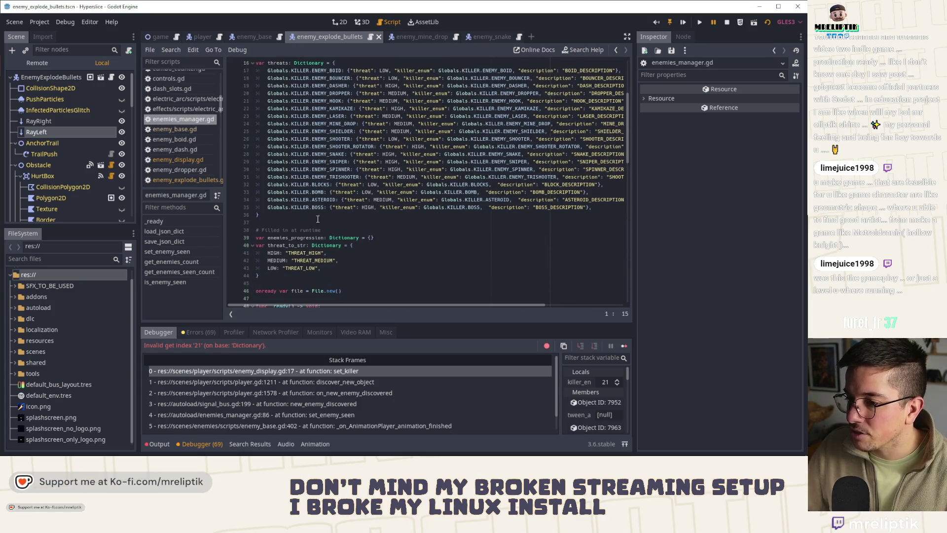
Duplicate the ENEMY_TRISHOOTER threat entry and rename its key to ENEMY_EXPLODE_BULLETS.
{"action": "left_click_drag", "start_coordinate": [648, 184], "coordinate": [711, 185]}
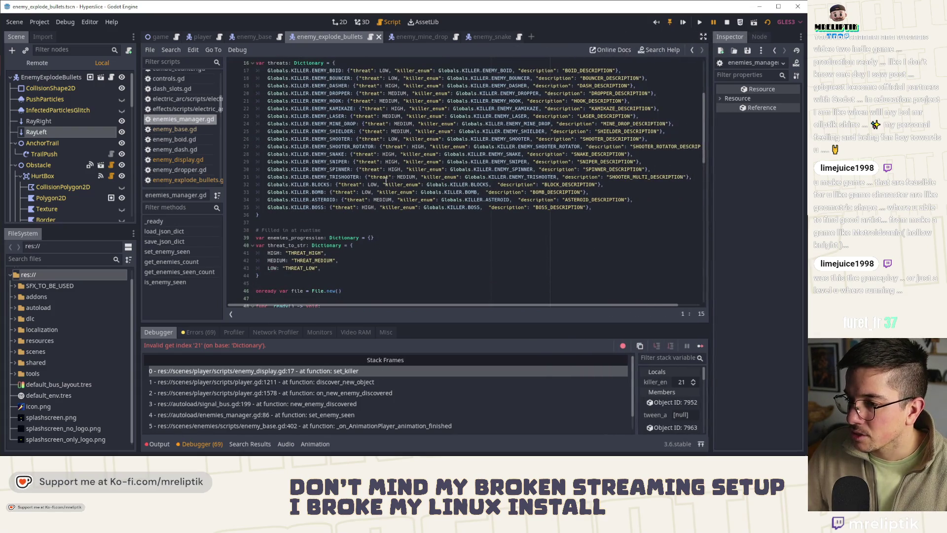
{"action": "left_click", "coordinate": [339, 177]}
{"action": "key", "text": "ctrl+d"}
{"action": "double_click", "coordinate": [345, 184]}
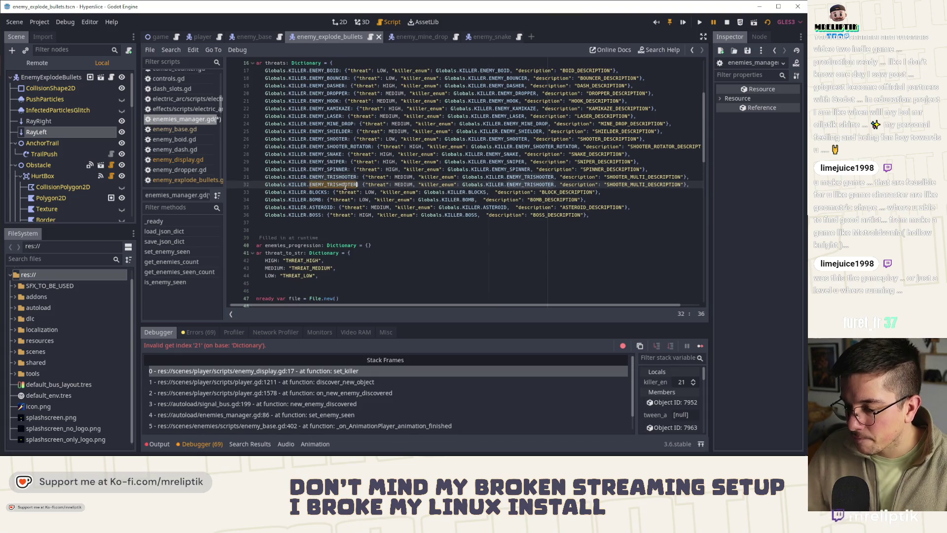
{"action": "type", "text": "ENEM"}
{"action": "key", "text": "Down"}
{"action": "key", "text": "Down"}
{"action": "key", "text": "Down"}
{"action": "key", "text": "Down"}
{"action": "key", "text": "Return"}
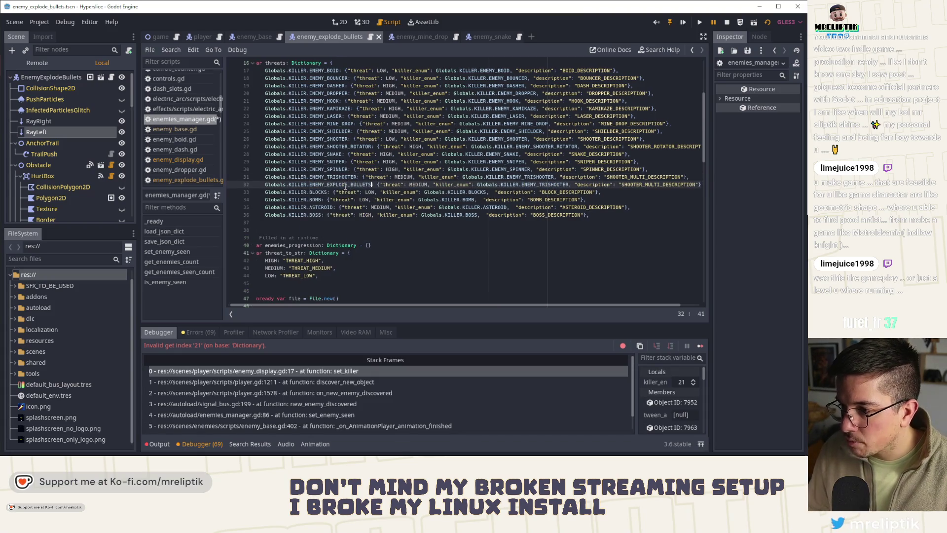
Change the killer enum to ENEMY_EXPLODE_BULLETS and the description key to EXPLODE_BULLETS_DESCRIPTION.
{"action": "double_click", "coordinate": [458, 185]}
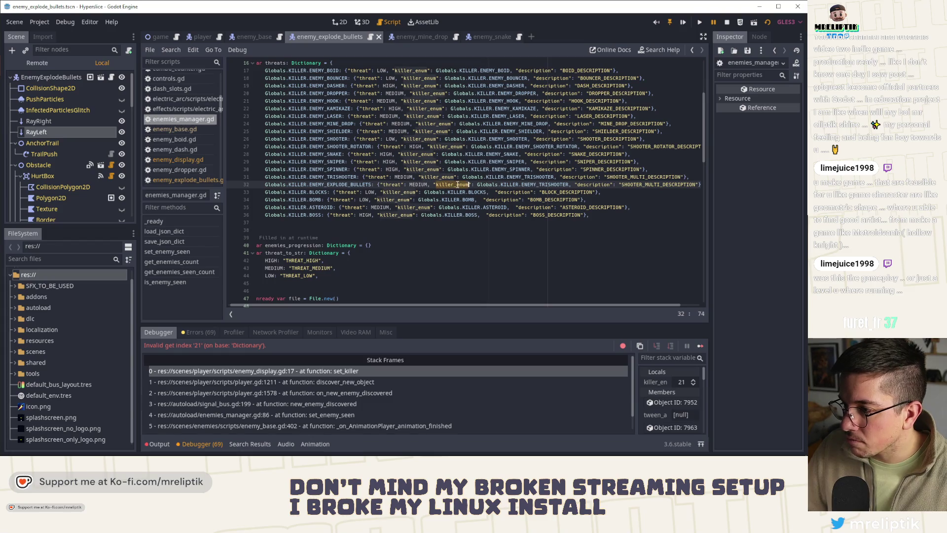
{"action": "double_click", "coordinate": [544, 184]}
{"action": "type", "text": "ENE"}
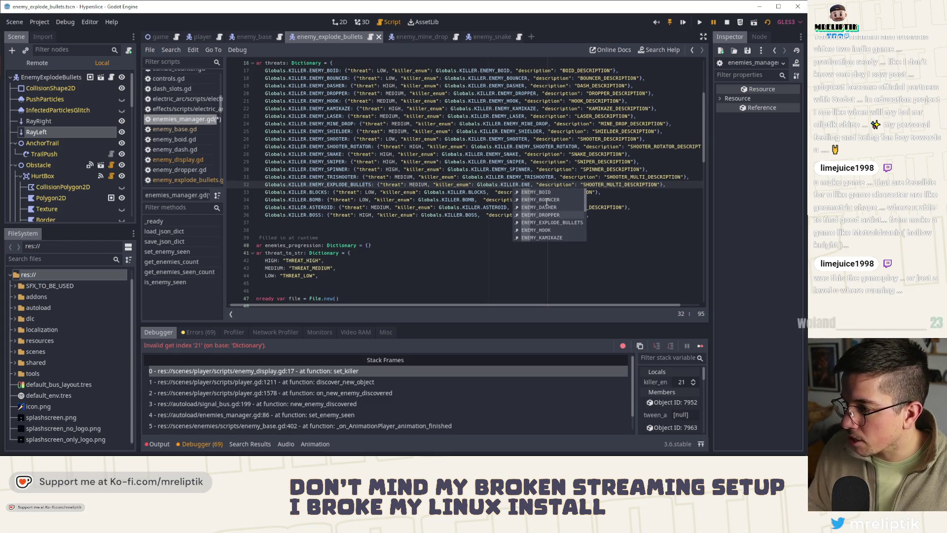
{"action": "key", "text": "Down"}
{"action": "key", "text": "Return"}
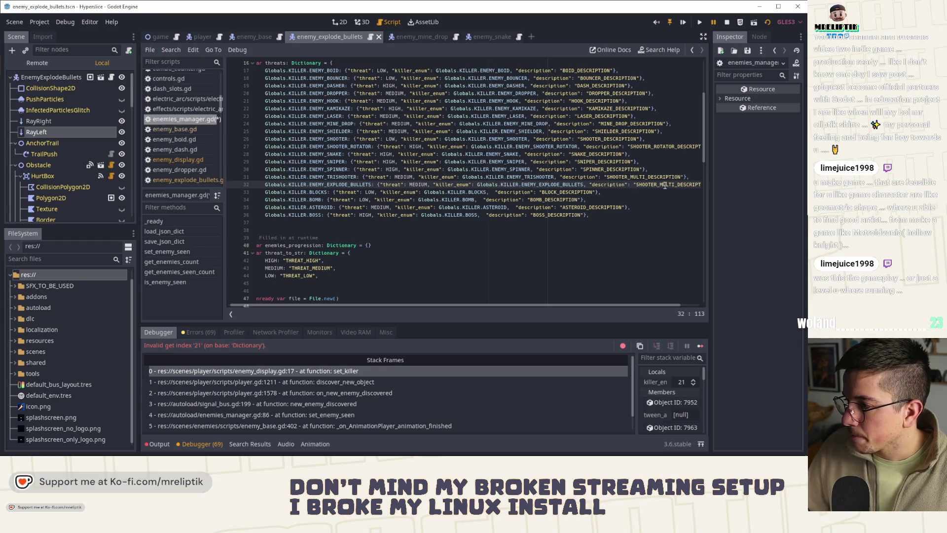
{"action": "double_click", "coordinate": [665, 185]}
{"action": "key", "text": "BackSpace"}
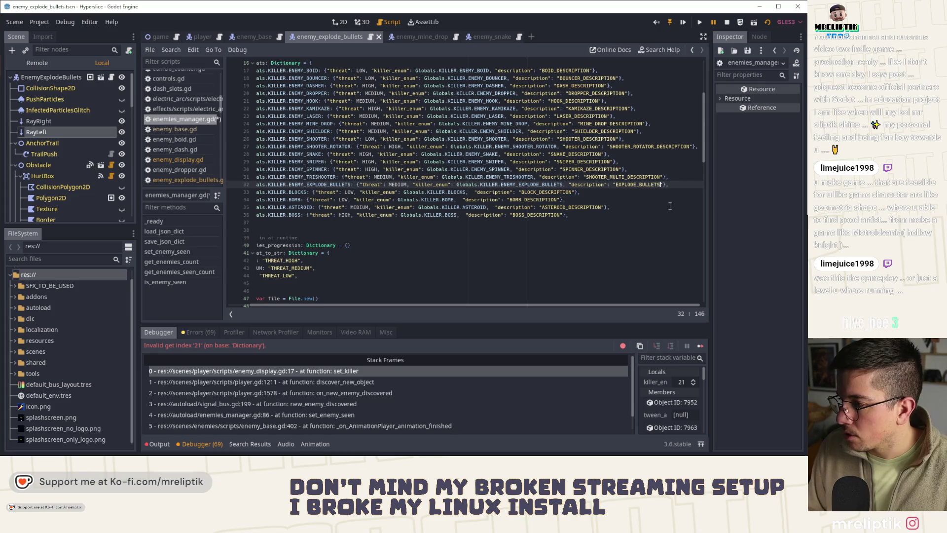
{"action": "type", "text": "PTION"}
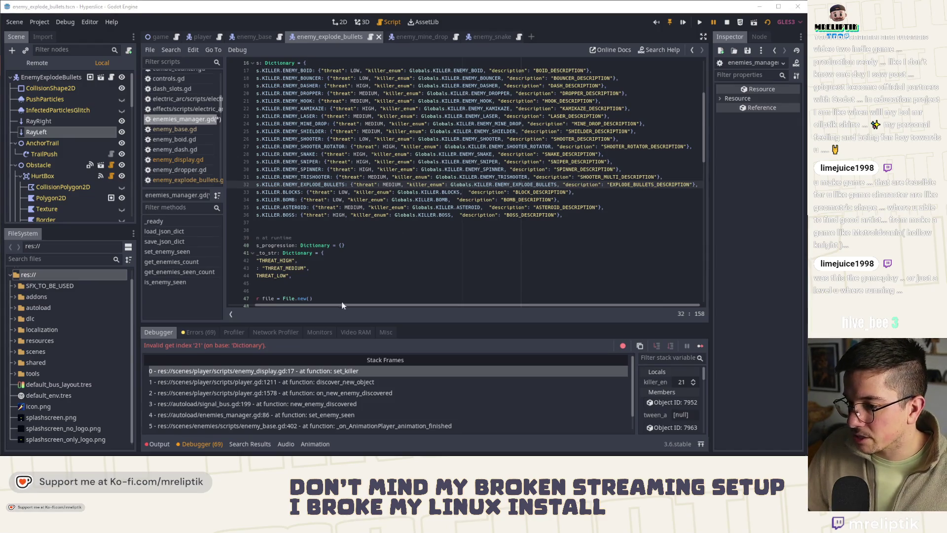
Review the script, clear a stray selection on line 39, and check the Output log and Debugger.
{"action": "left_click_drag", "start_coordinate": [342, 306], "coordinate": [316, 306]}
{"action": "scroll", "coordinate": [433, 244], "scroll_direction": "up", "scroll_amount": 5}
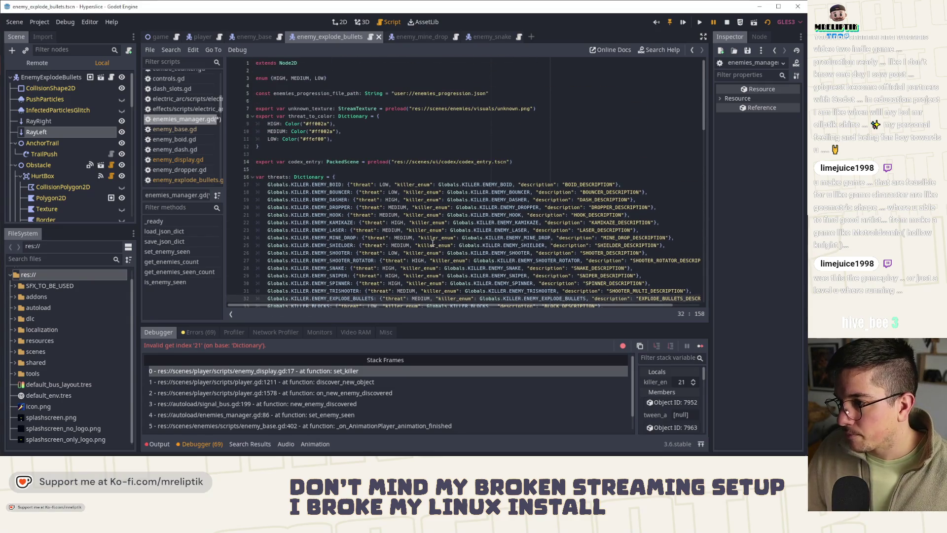
{"action": "scroll", "coordinate": [433, 244], "scroll_direction": "down", "scroll_amount": 6}
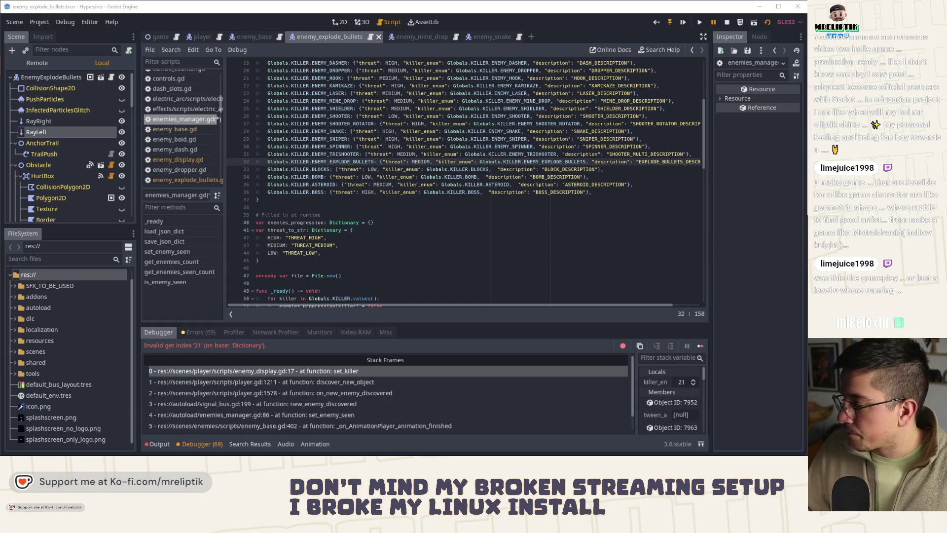
{"action": "scroll", "coordinate": [428, 213], "scroll_direction": "up", "scroll_amount": 4}
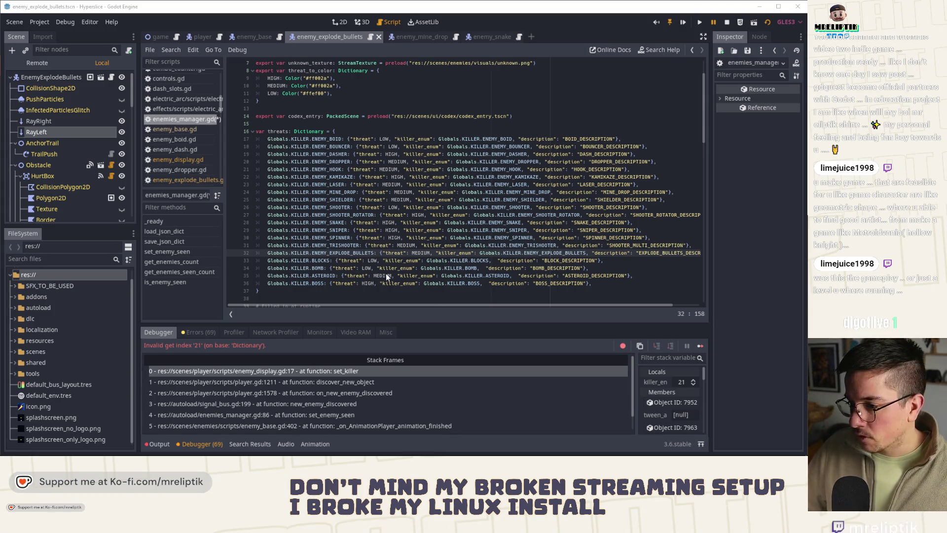
{"action": "left_click_drag", "start_coordinate": [256, 306], "coordinate": [294, 301]}
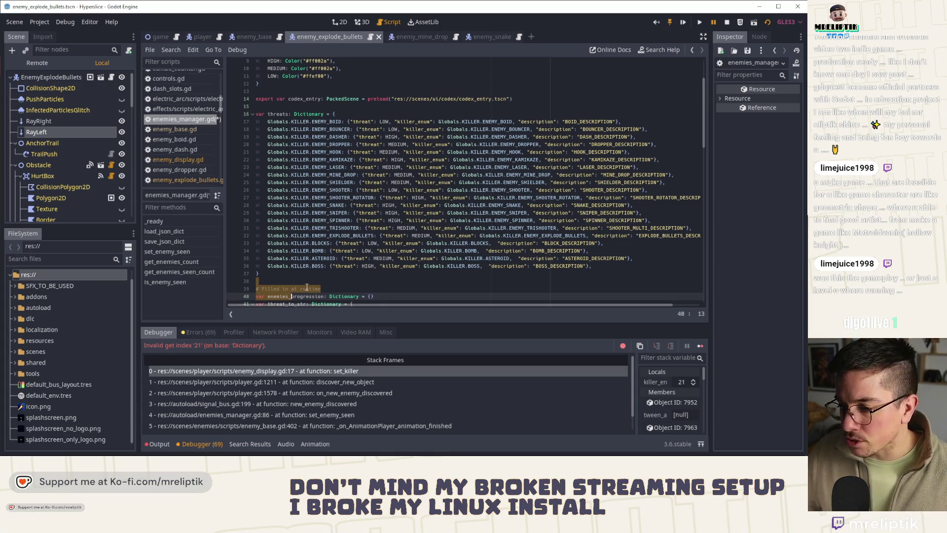
{"action": "left_click", "coordinate": [291, 281]}
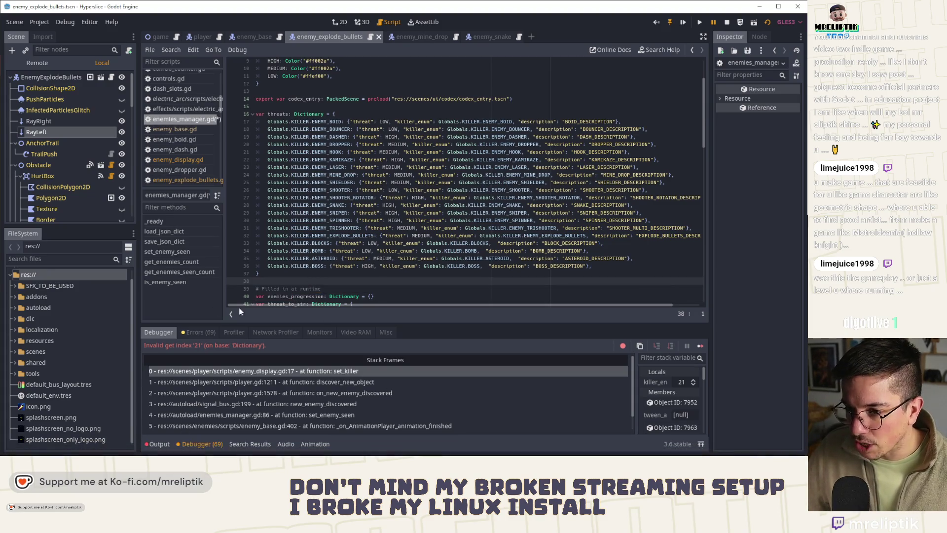
{"action": "left_click", "coordinate": [151, 444]}
{"action": "left_click", "coordinate": [200, 444]}
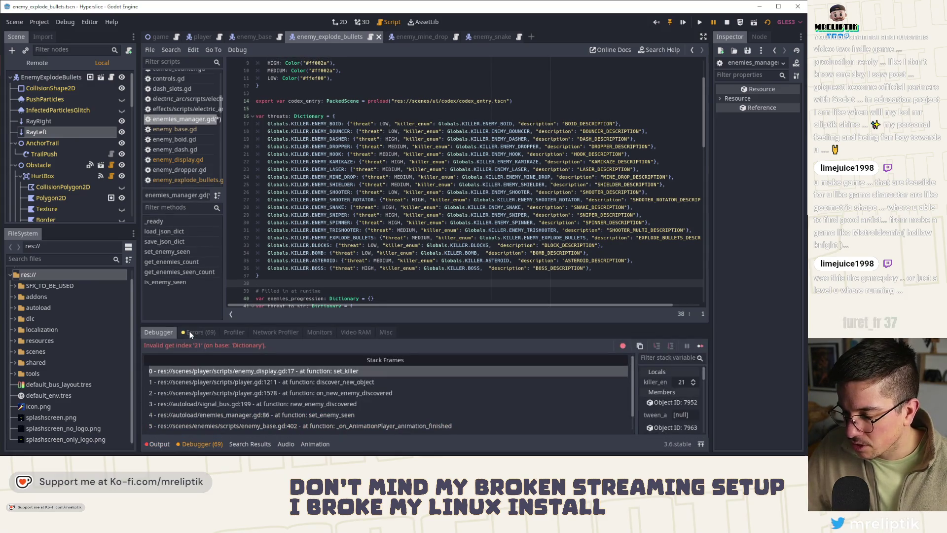
Save enemies_manager.gd with the new MEDIUM ENEMY_EXPLODE_BULLETS entry.
{"action": "double_click", "coordinate": [668, 237]}
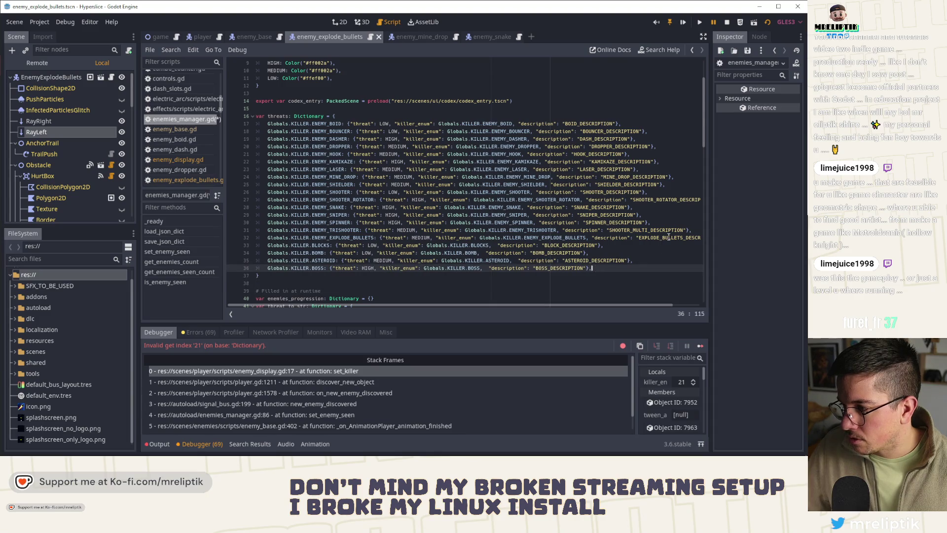
{"action": "key", "text": "ctrl+s"}
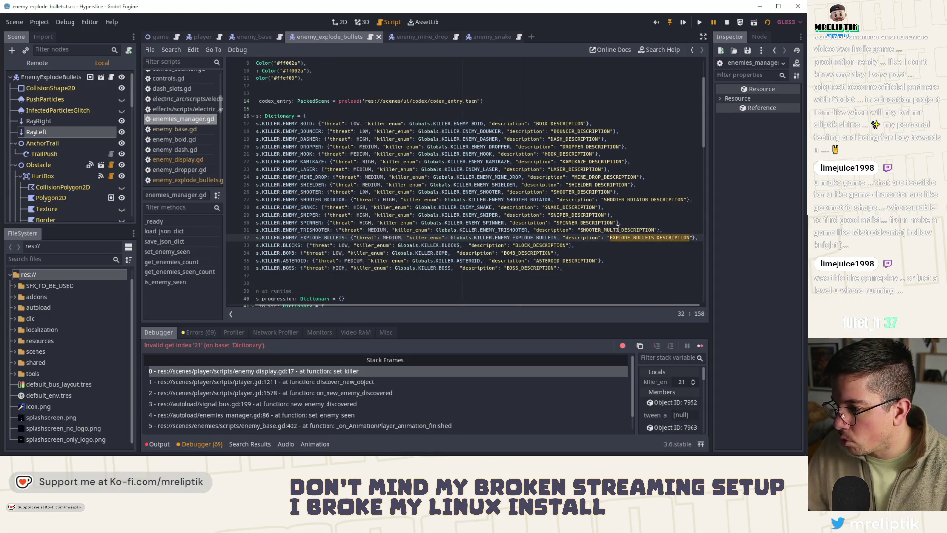
{"action": "left_click", "coordinate": [618, 230]}
{"action": "key", "text": "alt+Tab"}
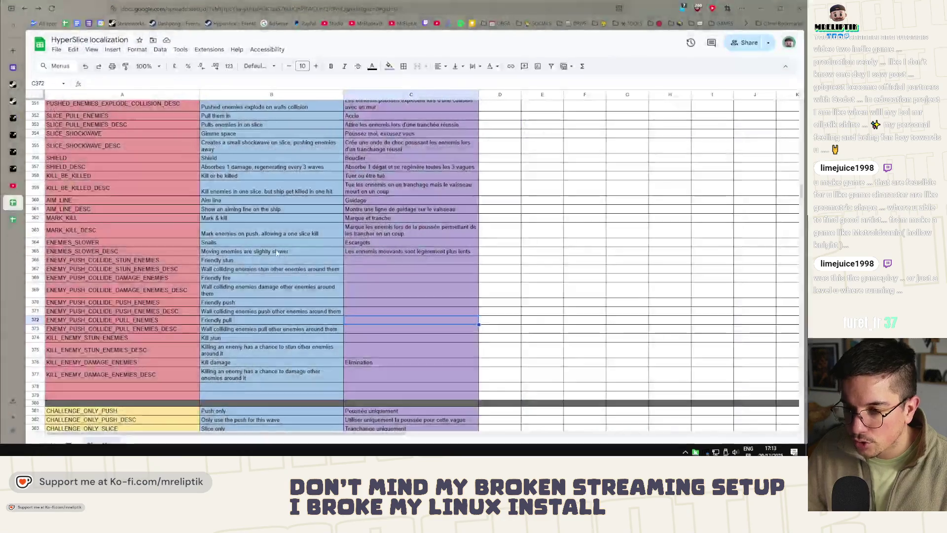
Find shooter_mult in the sheet and insert an empty row above BOSS_DESCRIPTION.
{"action": "key", "text": "ctrl+f"}
{"action": "type", "text": "shooter_"}
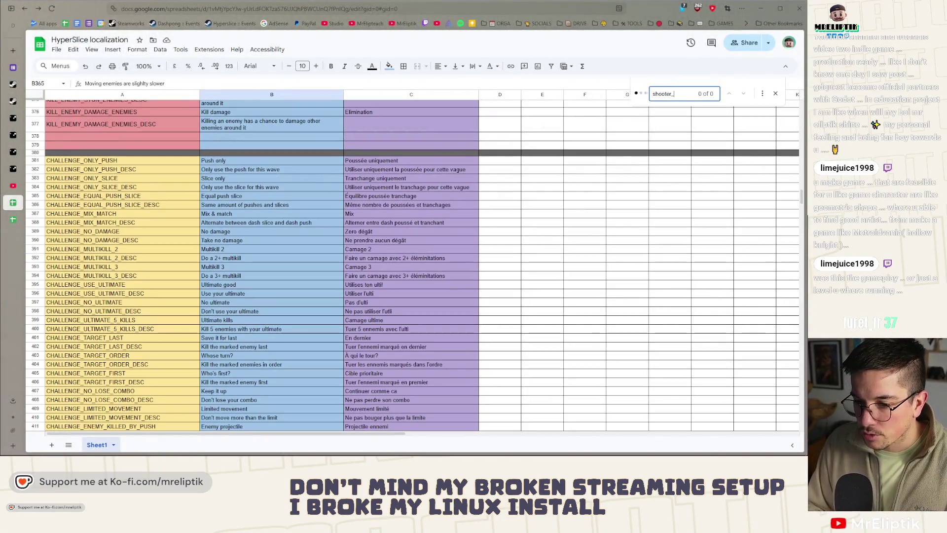
{"action": "type", "text": "multi"}
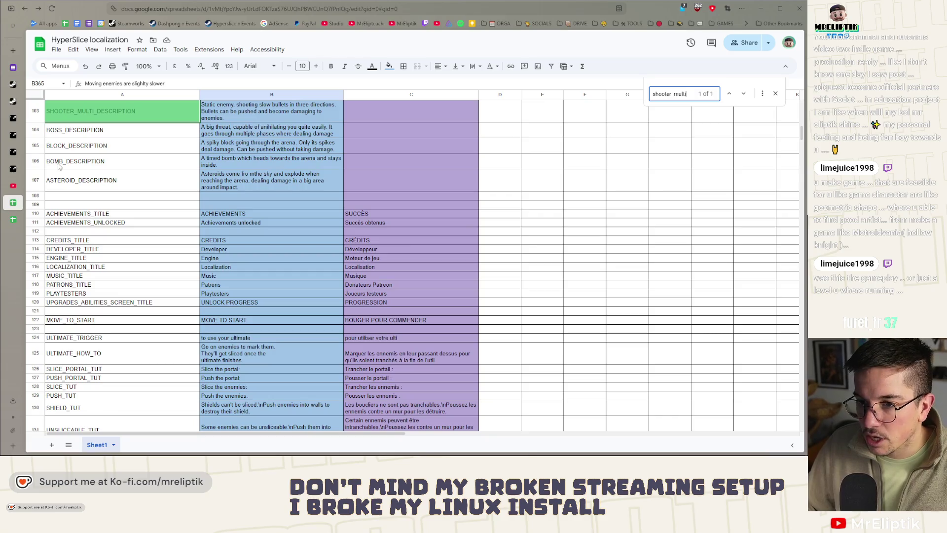
{"action": "scroll", "coordinate": [91, 182], "scroll_direction": "up", "scroll_amount": 2}
{"action": "right_click", "coordinate": [50, 208]}
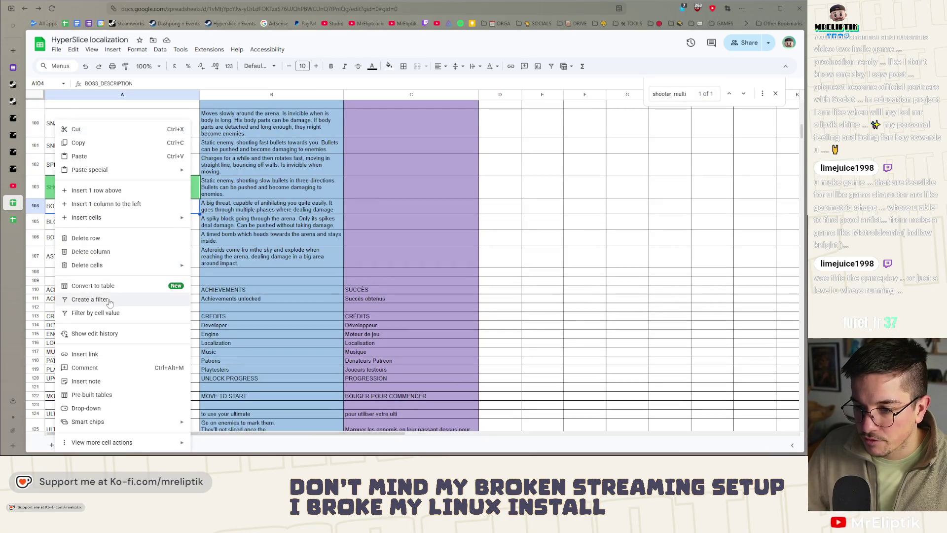
{"action": "left_click", "coordinate": [97, 191]}
Enter EXPLODE_BULLETS_DESCRIPTION in cell A104, then return to the Godot script.
{"action": "type", "text": "EXPLODE_BULLETS_DESCRIPTION"}
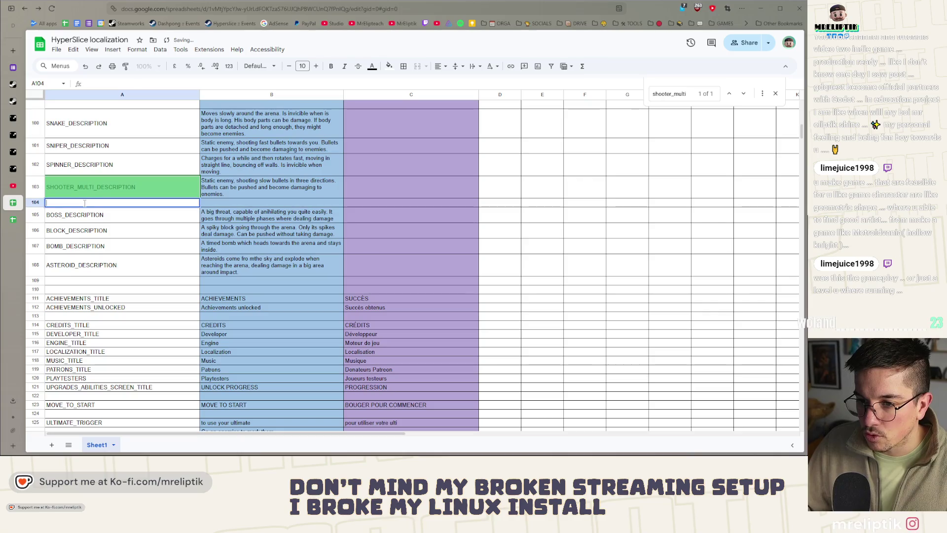
{"action": "left_click", "coordinate": [146, 225]}
{"action": "left_click", "coordinate": [168, 204]}
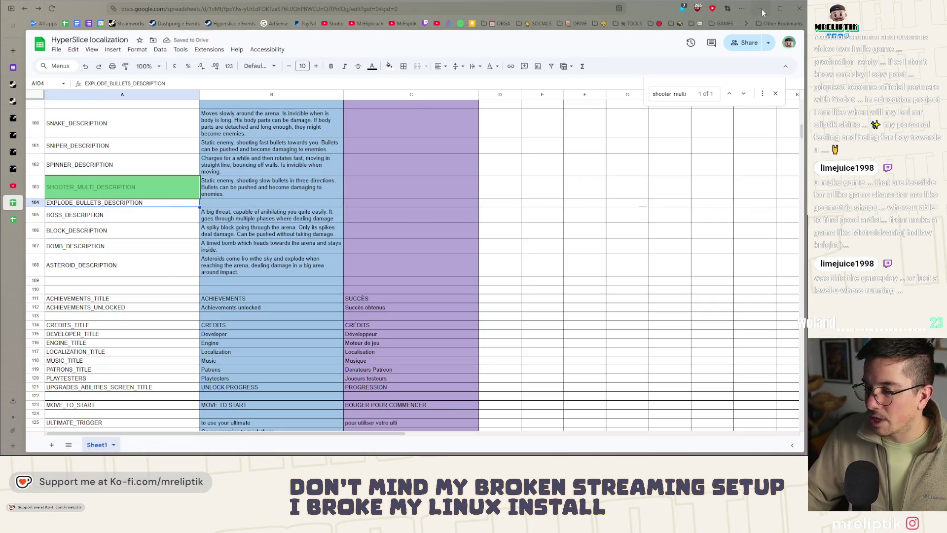
{"action": "key", "text": "alt+Tab"}
{"action": "left_click", "coordinate": [607, 272]}
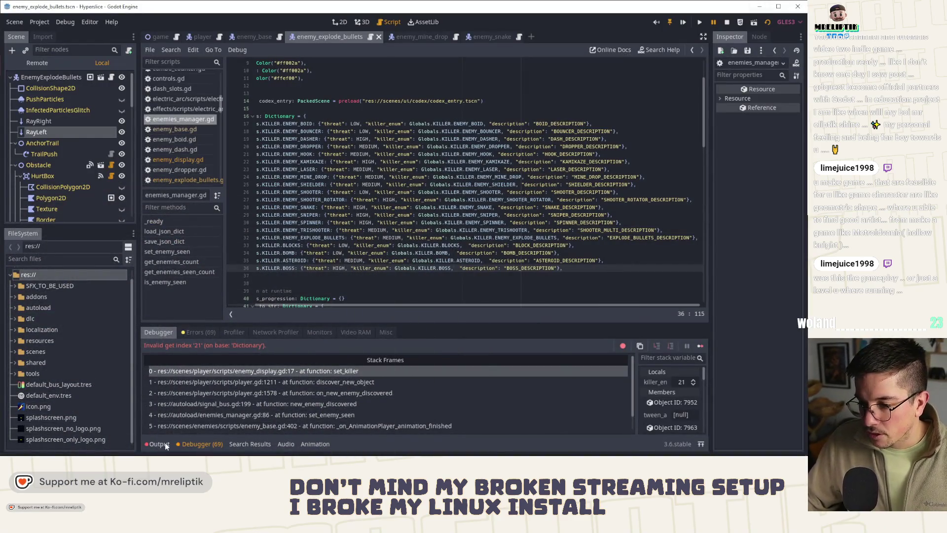
{"action": "left_click", "coordinate": [162, 444]}
{"action": "left_click", "coordinate": [725, 23]}
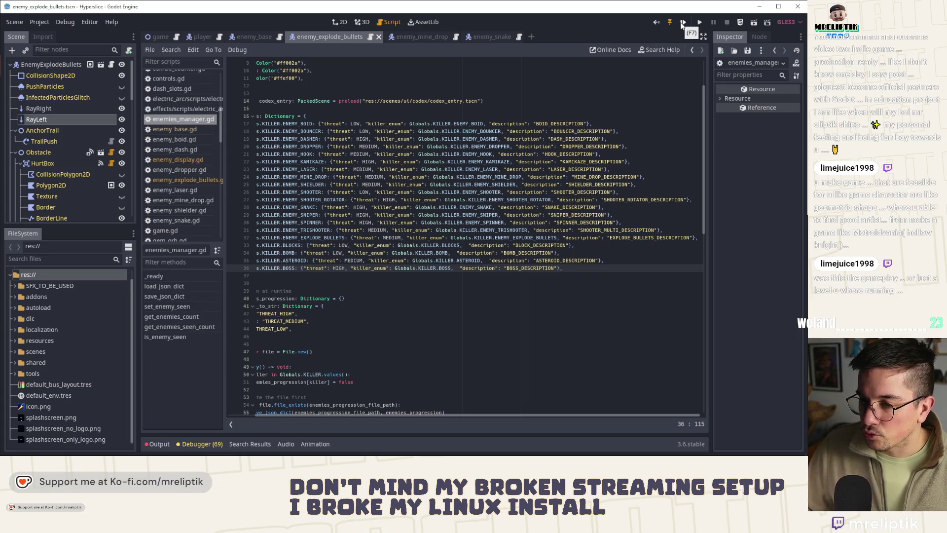
{"action": "key", "text": "F5"}
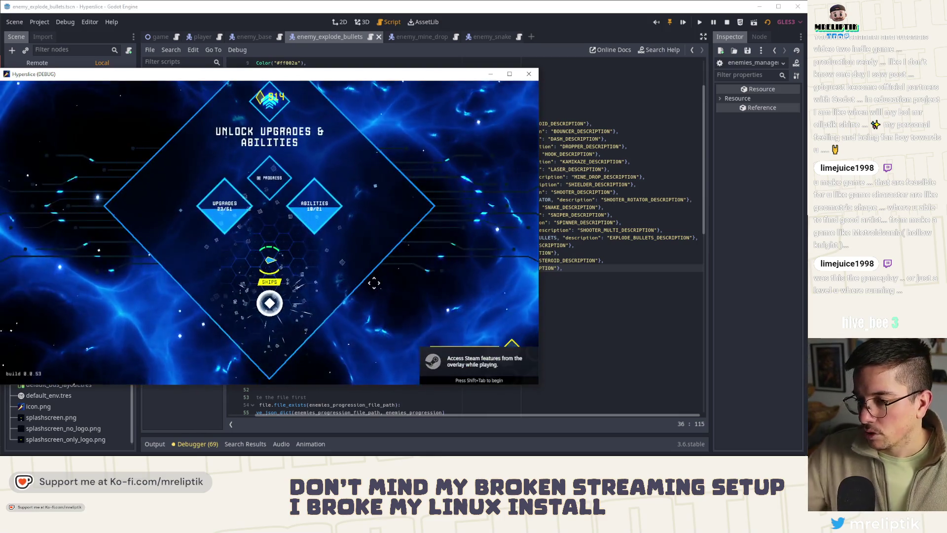
{"action": "left_click", "coordinate": [374, 283]}
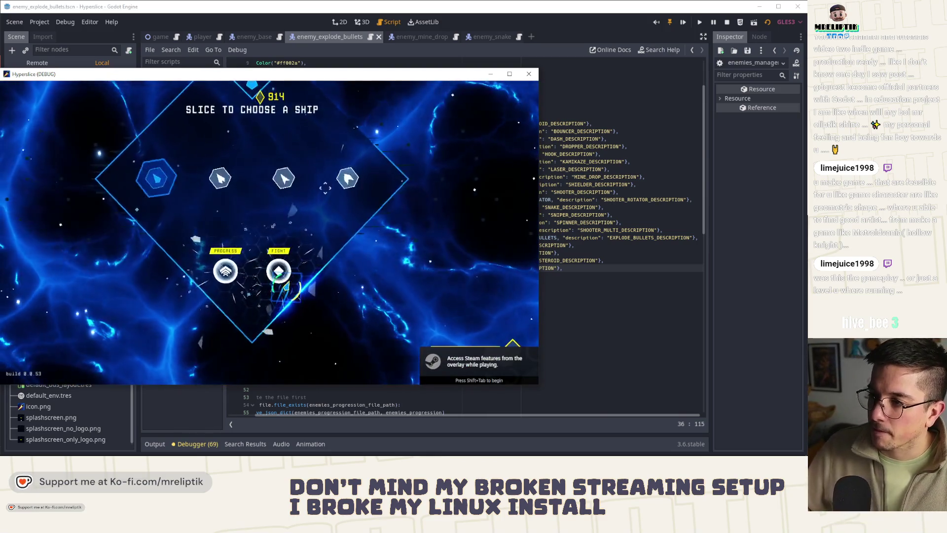
{"action": "key", "text": "super+Up"}
{"action": "left_click", "coordinate": [419, 290]}
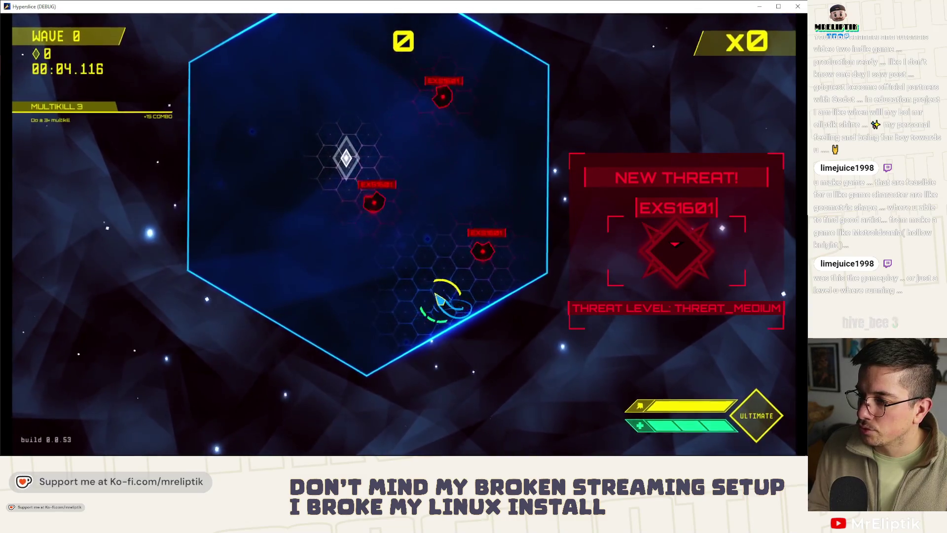
{"action": "left_click", "coordinate": [360, 279]}
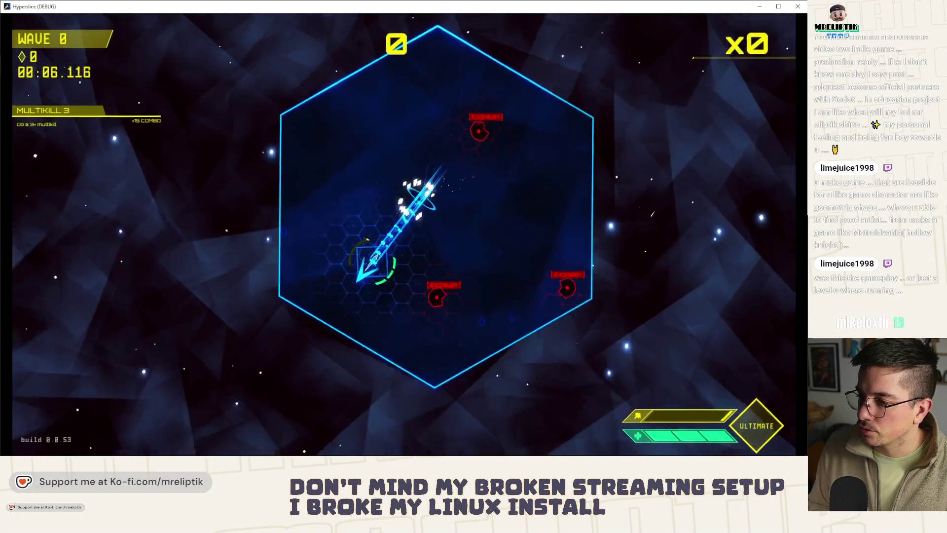
{"action": "left_click", "coordinate": [414, 262]}
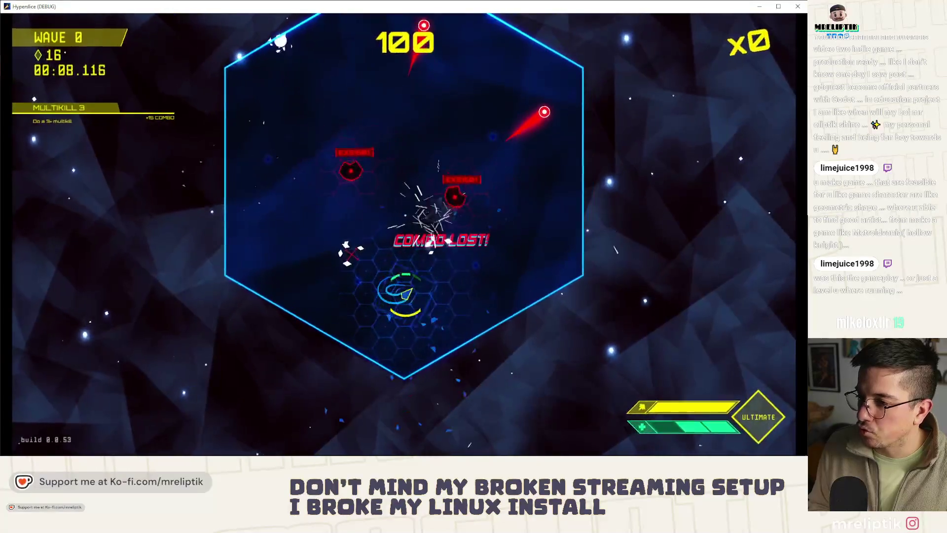
{"action": "left_click", "coordinate": [454, 213]}
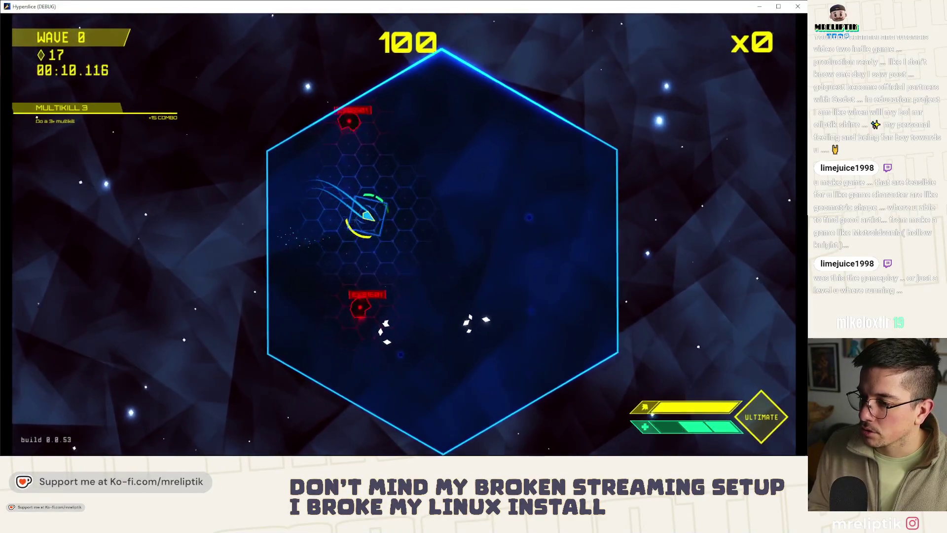
{"action": "left_click", "coordinate": [444, 291]}
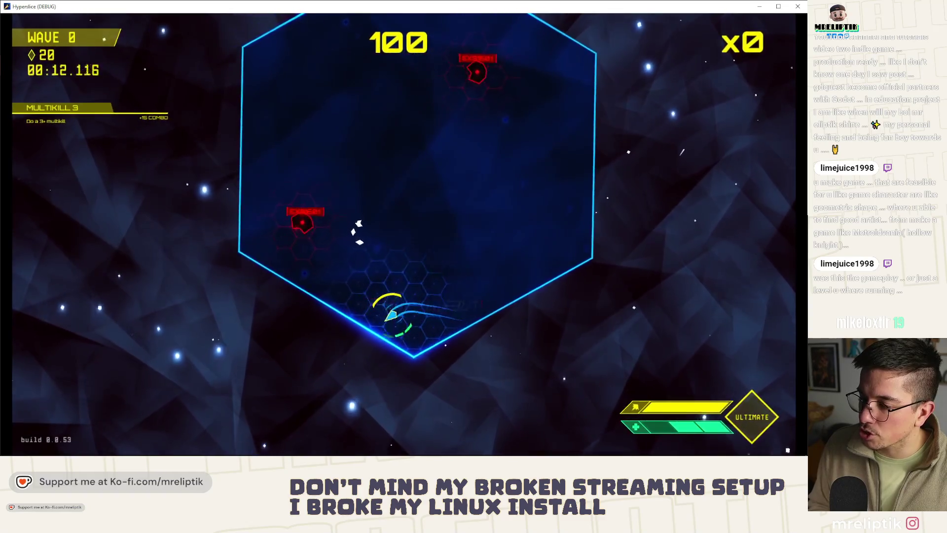
{"action": "left_click", "coordinate": [430, 207]}
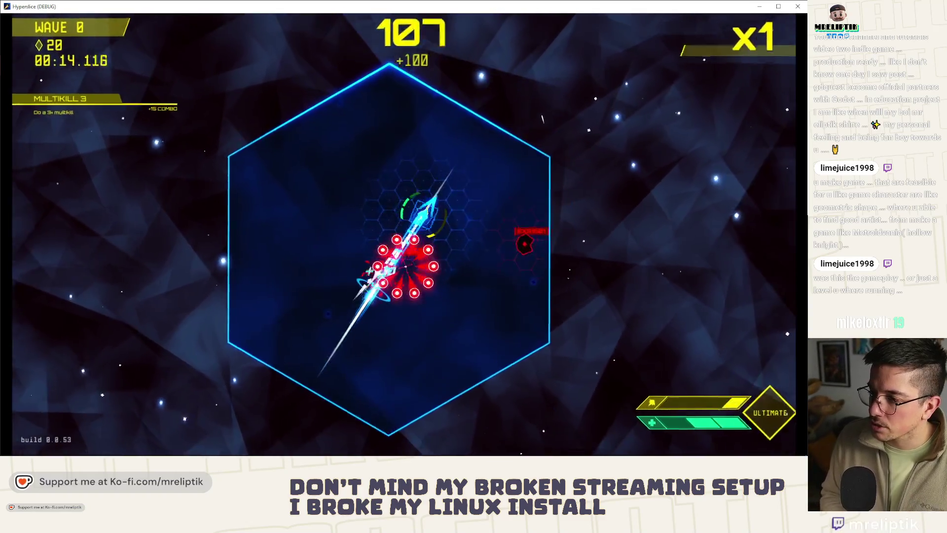
{"action": "left_click", "coordinate": [543, 118]}
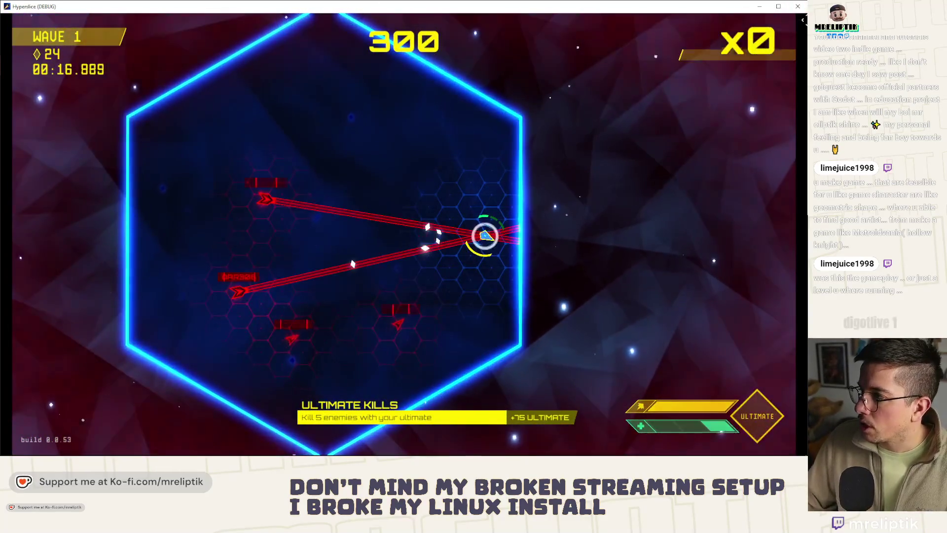
{"action": "key", "text": "F8"}
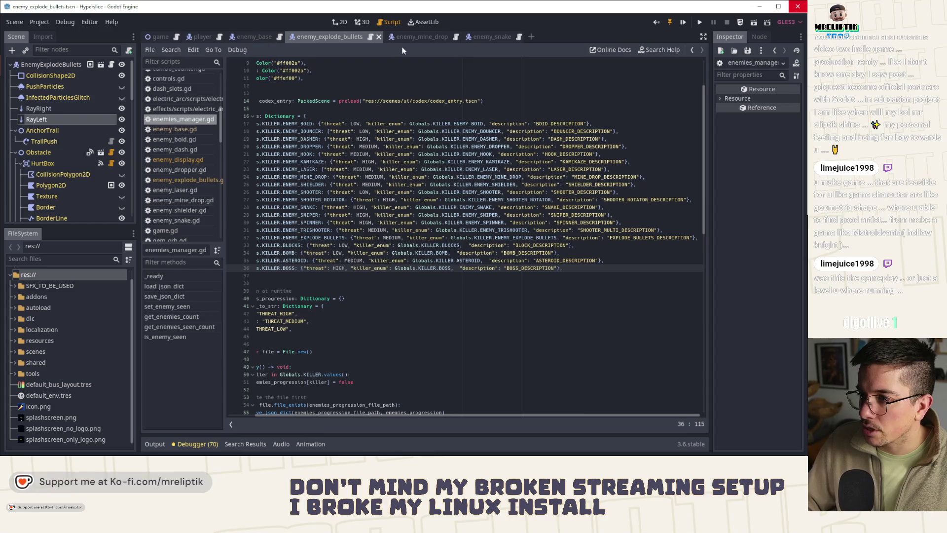
In the 2D scene, select RayRight and RayLeft and set their Cast To x to 200.
{"action": "left_click", "coordinate": [340, 22]}
{"action": "left_click", "coordinate": [445, 116]}
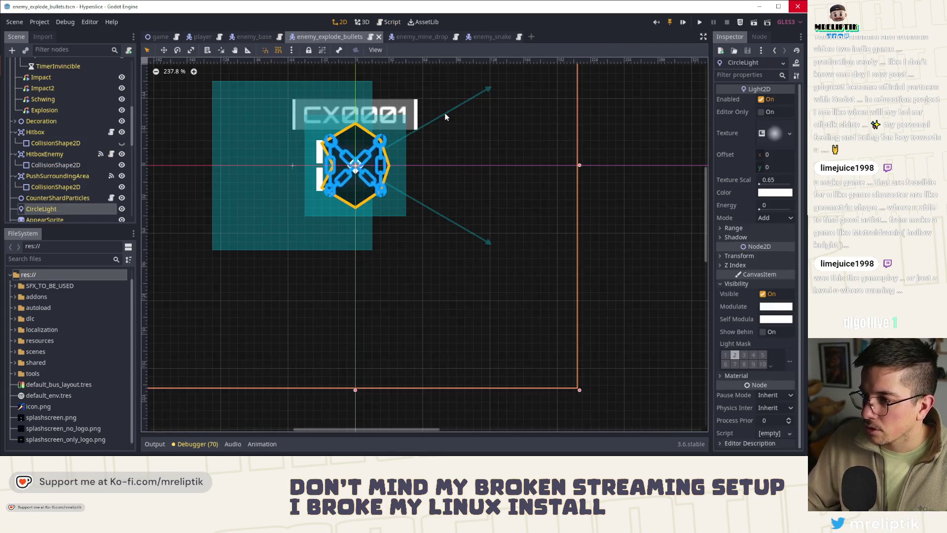
{"action": "scroll", "coordinate": [79, 108], "scroll_direction": "up", "scroll_amount": 5}
{"action": "left_click", "coordinate": [50, 109]}
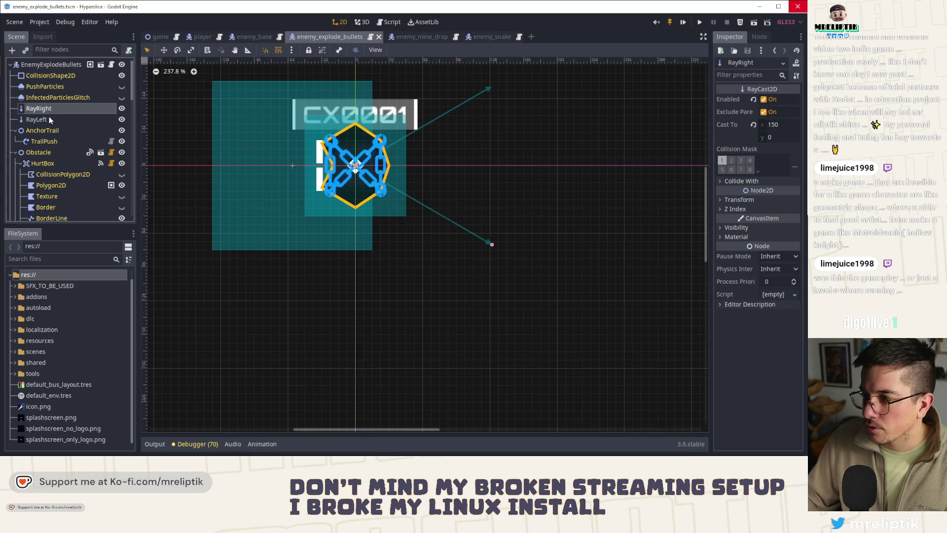
{"action": "left_click", "coordinate": [49, 119], "text": "shift"}
{"action": "left_click", "coordinate": [778, 124]}
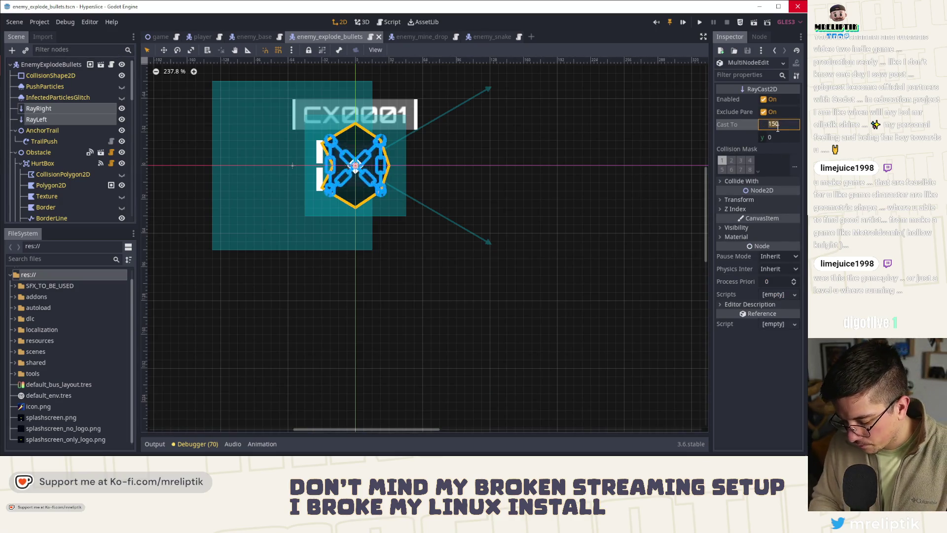
{"action": "type", "text": "200"}
{"action": "key", "text": "Return"}
{"action": "left_click", "coordinate": [656, 135]}
{"action": "scroll", "coordinate": [503, 160], "scroll_direction": "down", "scroll_amount": 1}
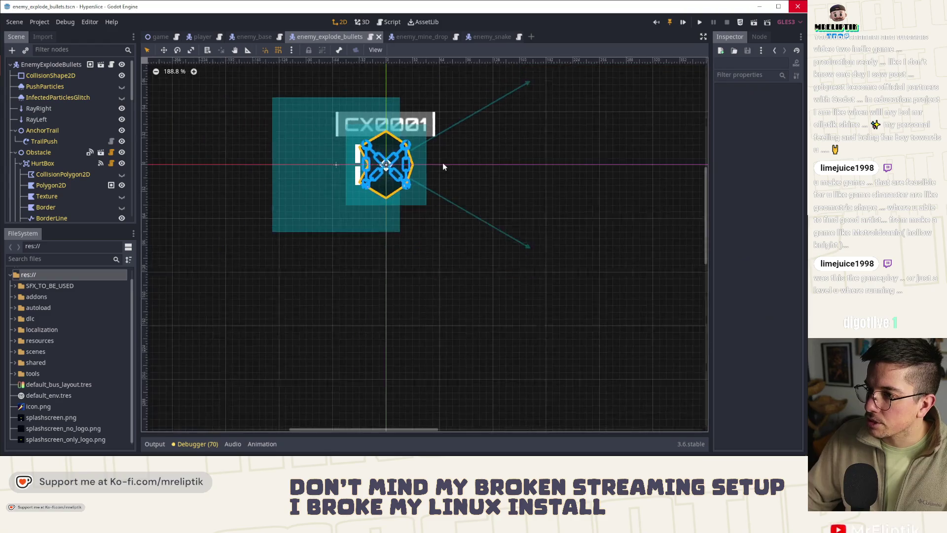
{"action": "scroll", "coordinate": [446, 165], "scroll_direction": "down", "scroll_amount": 1}
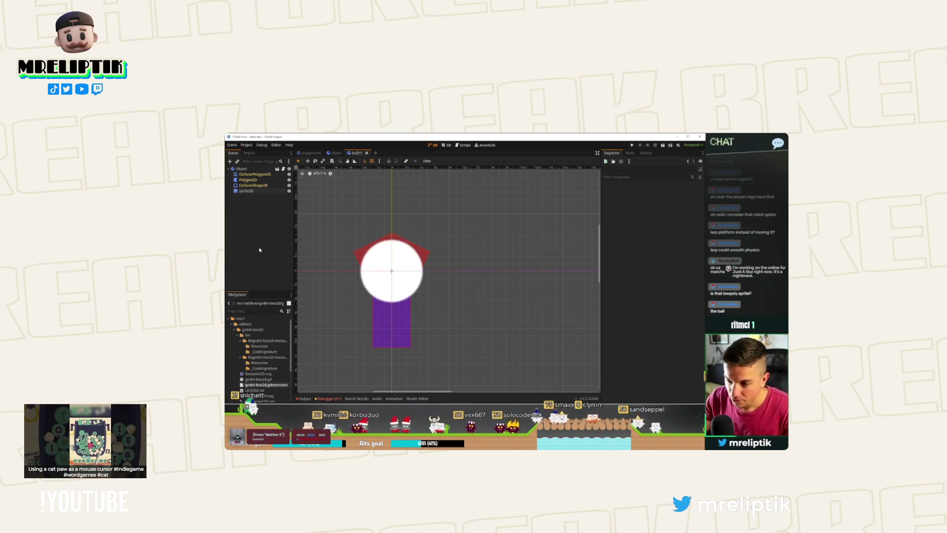
Save the ball scene, then look over the arena_playground and player scenes.
{"action": "key", "text": "ctrl+s"}
{"action": "key", "text": "ctrl+s"}
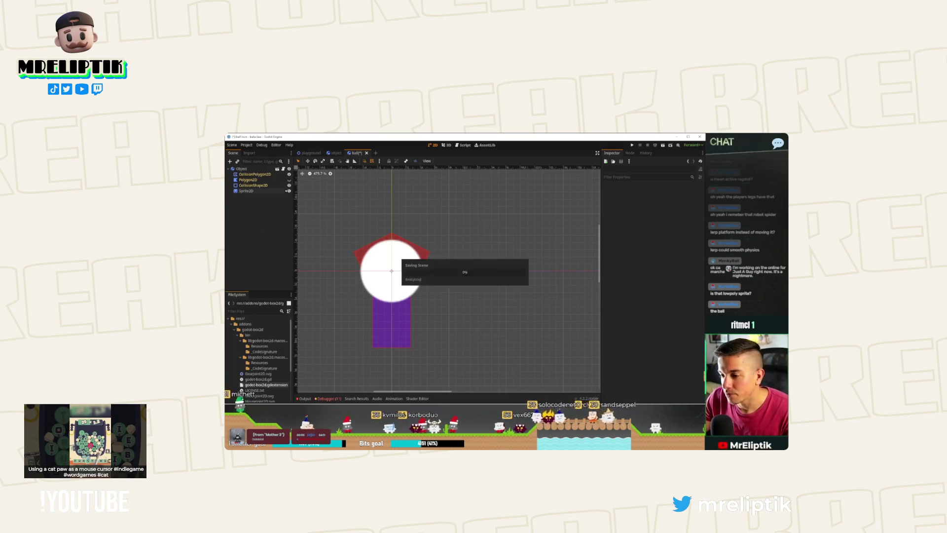
{"action": "left_click", "coordinate": [271, 190]}
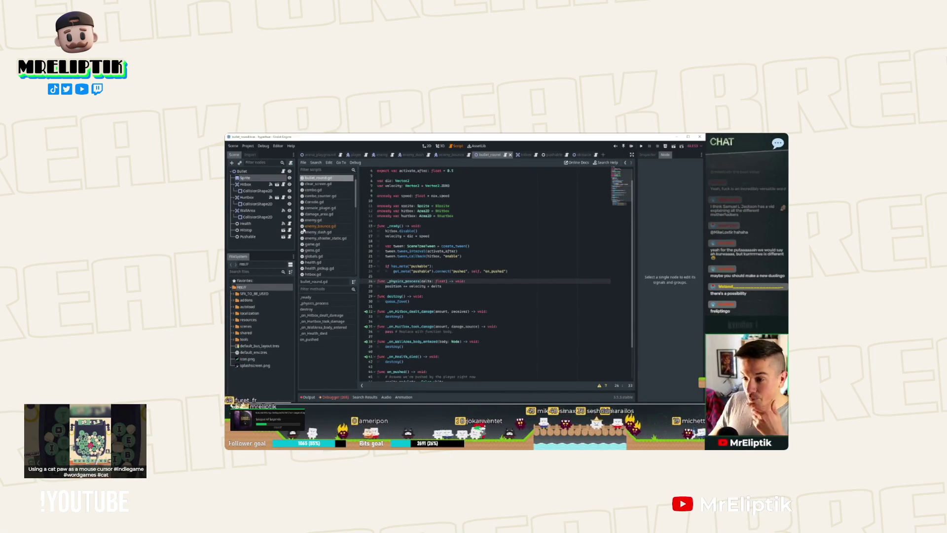
{"action": "left_click", "coordinate": [321, 156]}
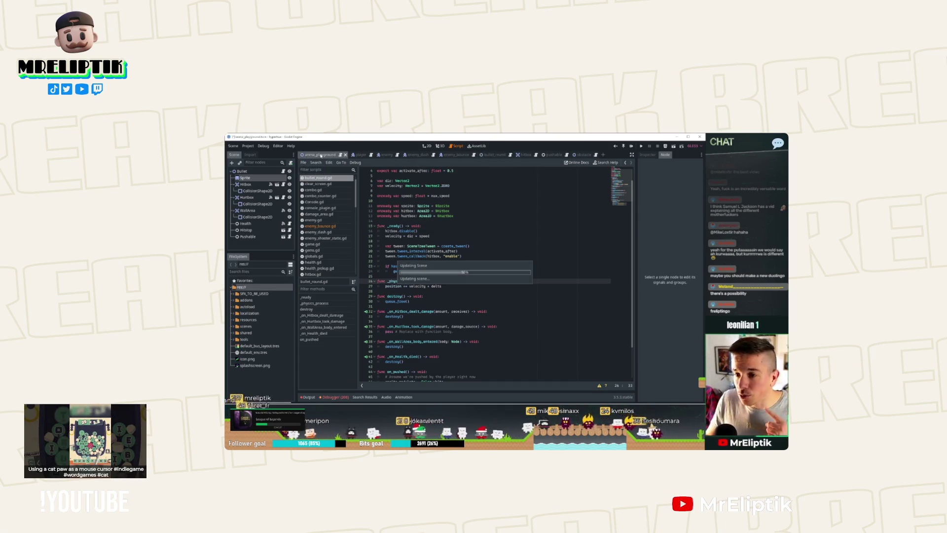
{"action": "left_click", "coordinate": [355, 155]}
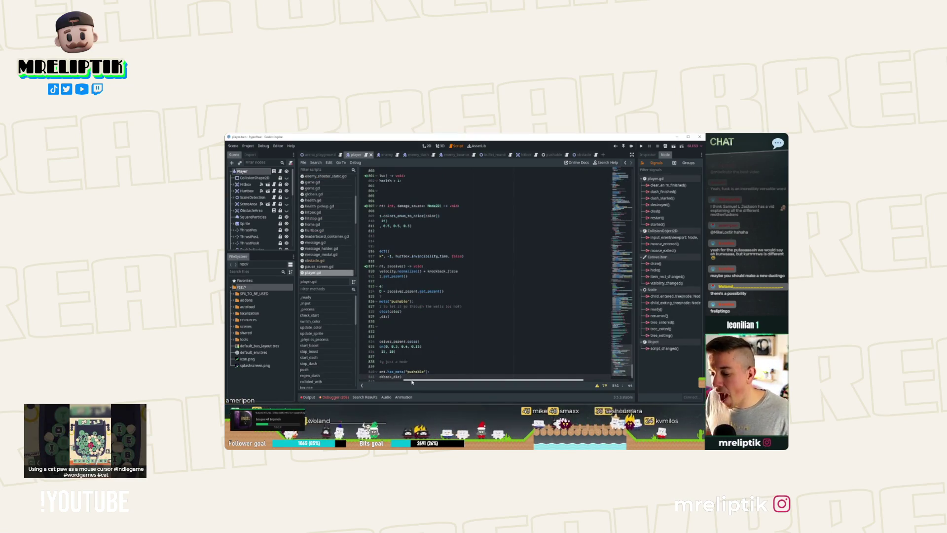
{"action": "scroll", "coordinate": [412, 381], "scroll_direction": "left", "scroll_amount": 5}
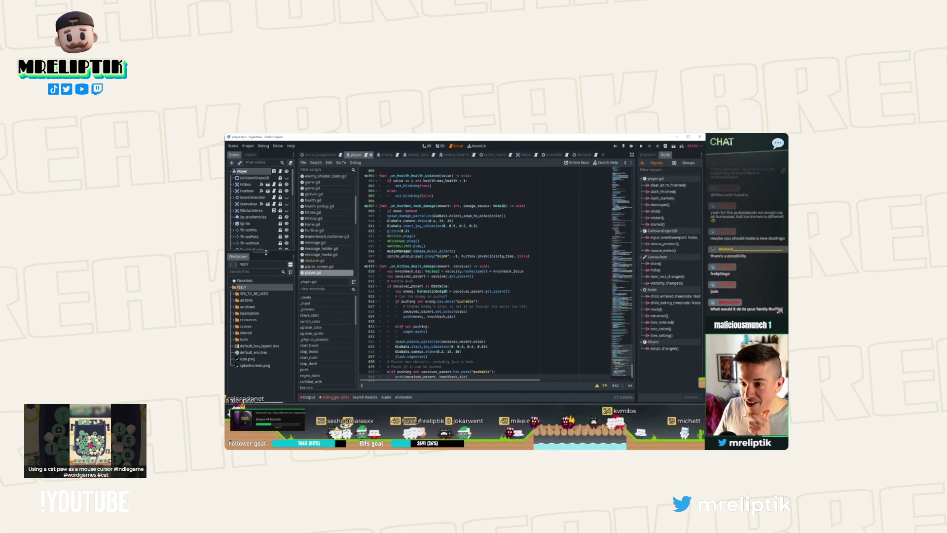
{"action": "left_click_drag", "start_coordinate": [266, 252], "coordinate": [267, 255]}
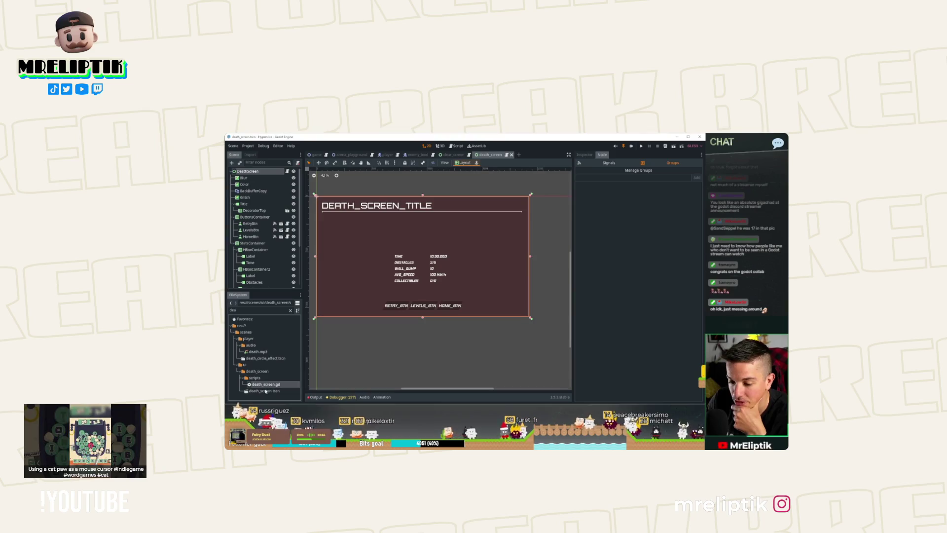
Delete the death_screen scene file and open the death_screen.gd script.
{"action": "key", "text": "Delete"}
{"action": "key", "text": "Return"}
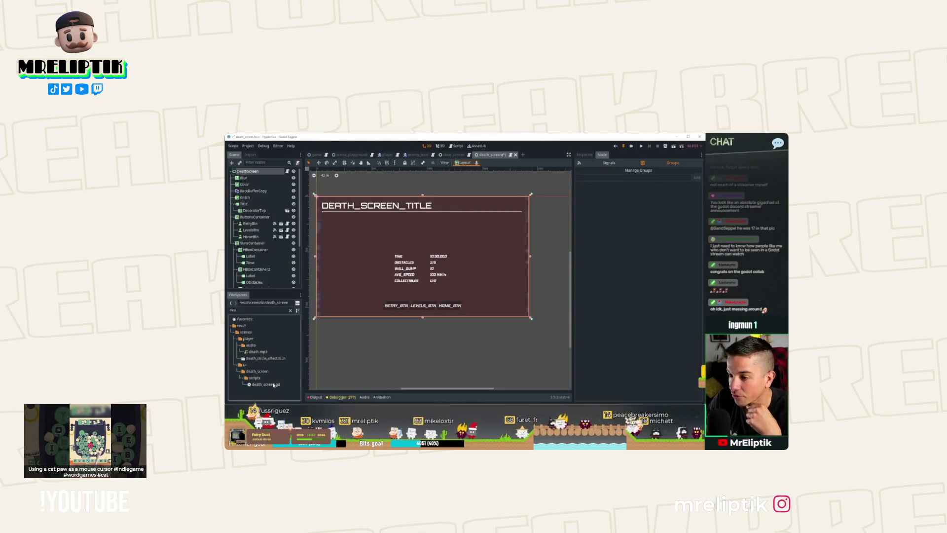
{"action": "double_click", "coordinate": [266, 385]}
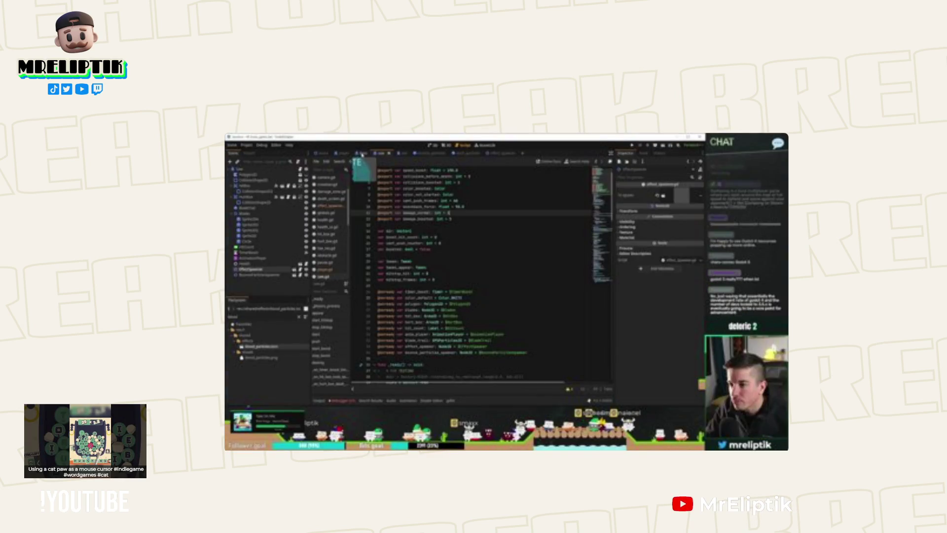
Paste the SmokeParticles node into the boss scene tree, then select Obstacle16.
{"action": "left_click", "coordinate": [362, 154]}
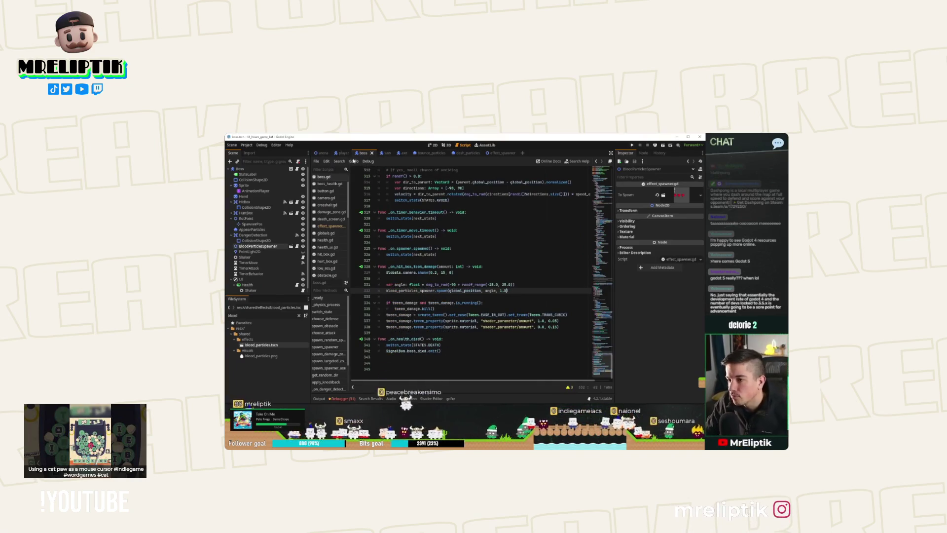
{"action": "left_click", "coordinate": [343, 153]}
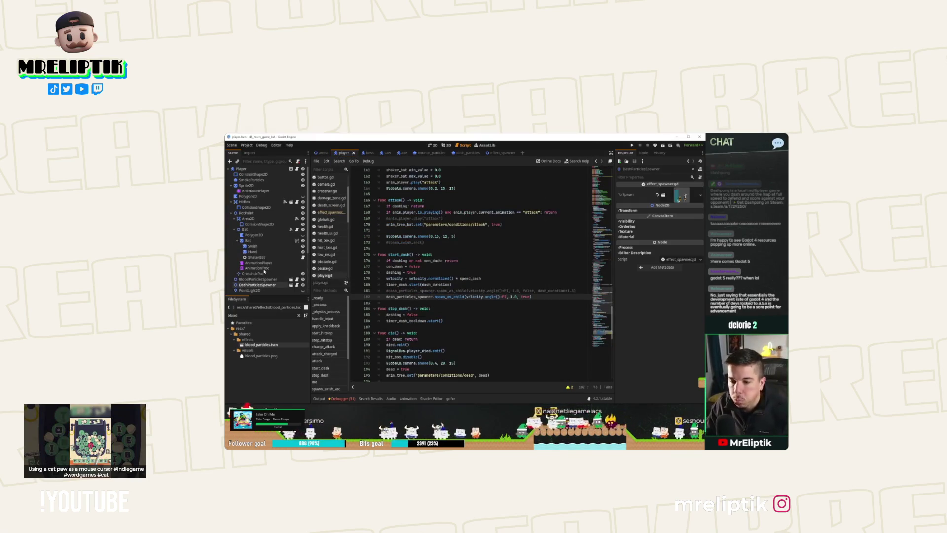
{"action": "left_click", "coordinate": [363, 153]}
{"action": "left_click", "coordinate": [240, 169]}
{"action": "key", "text": "ctrl+v"}
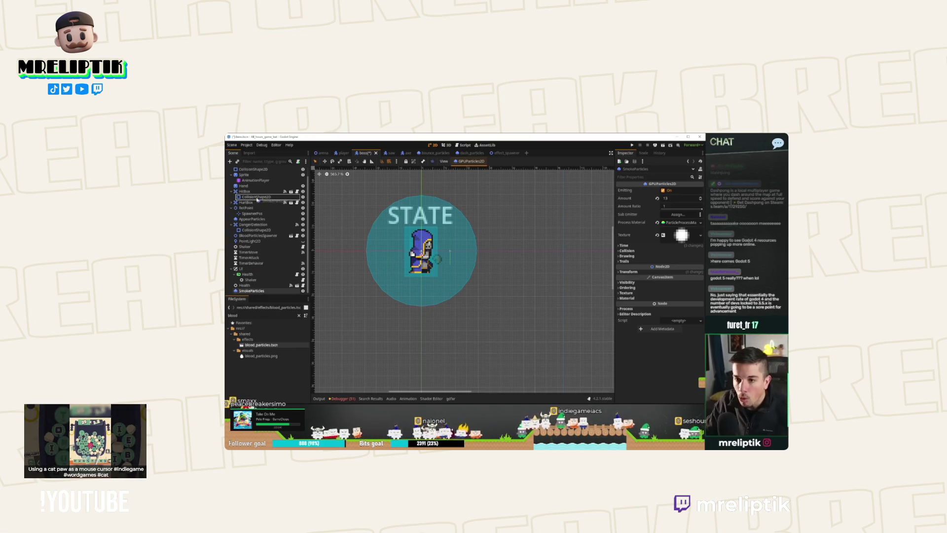
{"action": "left_click_drag", "start_coordinate": [256, 173], "coordinate": [256, 190]}
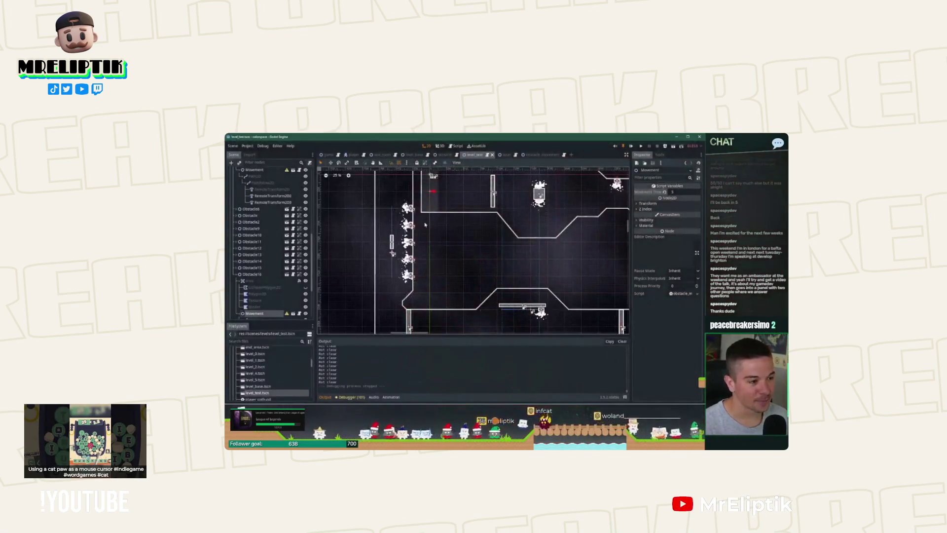
{"action": "left_click", "coordinate": [252, 274]}
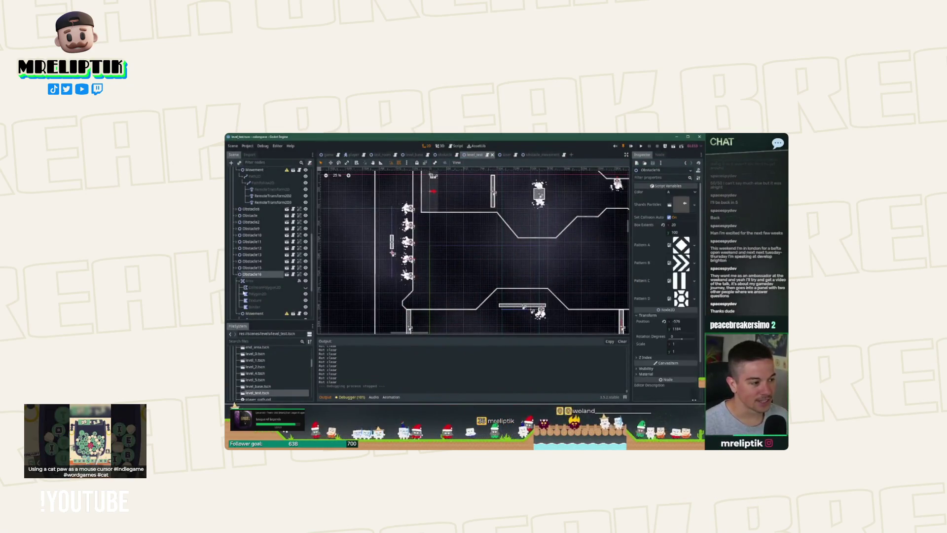
{"action": "scroll", "coordinate": [385, 274], "scroll_direction": "down", "scroll_amount": 1}
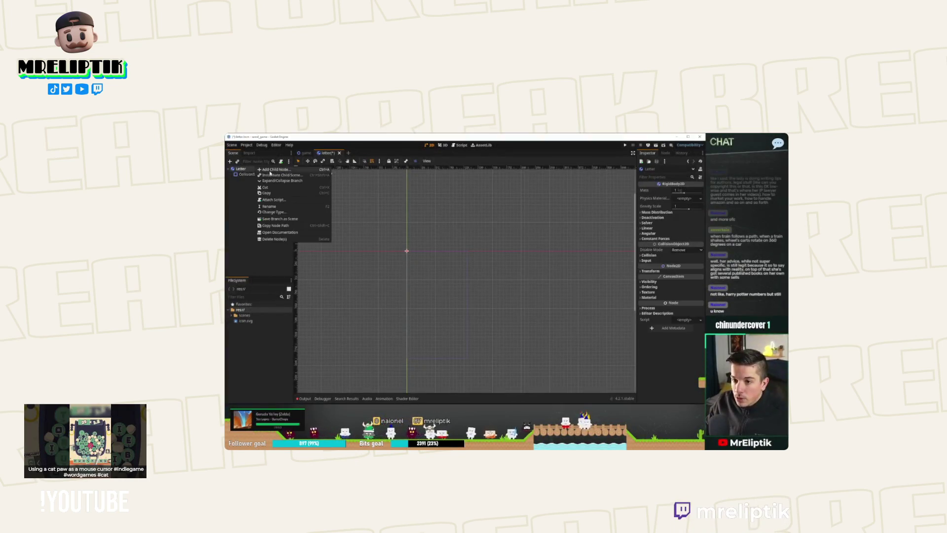
Add Polygon2D and Label nodes, then choose a shape for the CollisionShape2D.
{"action": "key", "text": "BackSpace"}
{"action": "key", "text": "BackSpace"}
{"action": "key", "text": "BackSpace"}
{"action": "type", "text": "ply"}
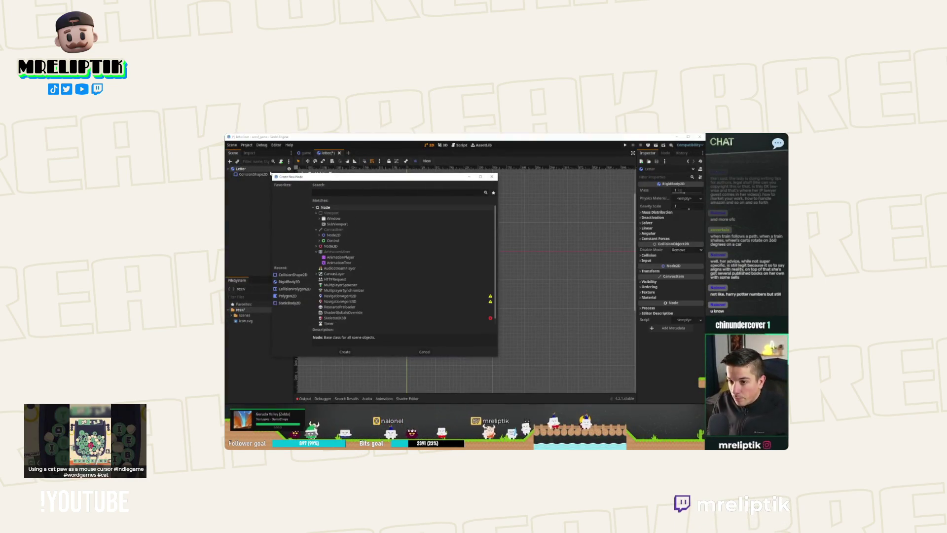
{"action": "key", "text": "Return"}
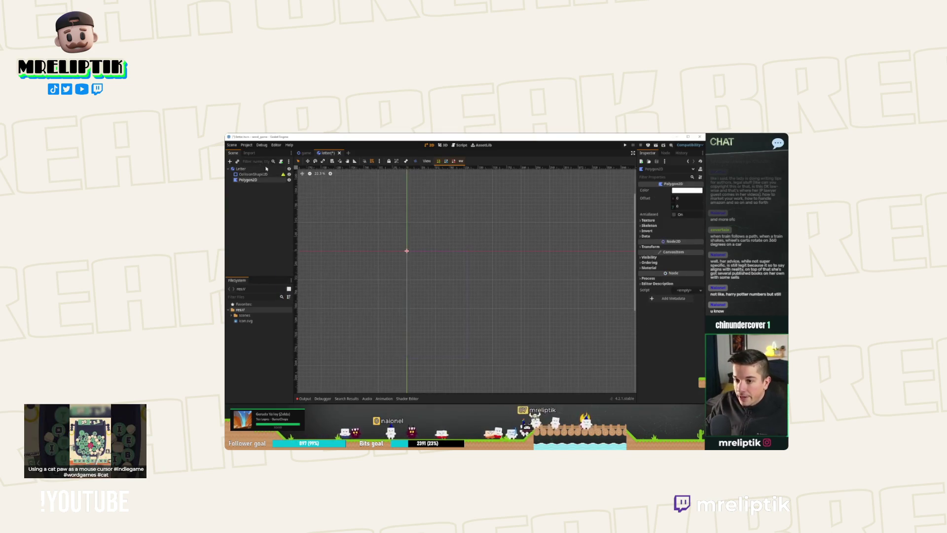
{"action": "right_click", "coordinate": [271, 175]}
{"action": "left_click", "coordinate": [270, 173]}
{"action": "type", "text": "Label"}
{"action": "key", "text": "Return"}
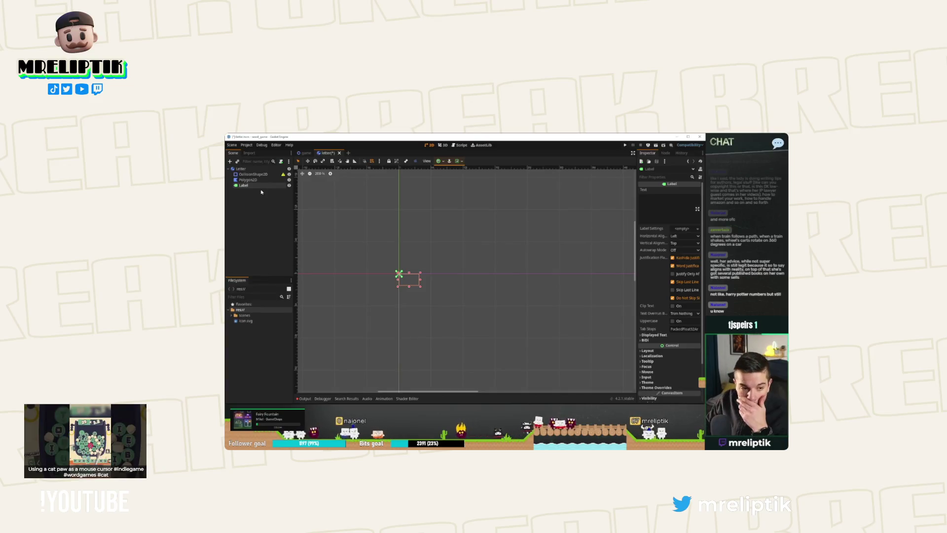
{"action": "left_click", "coordinate": [254, 174]}
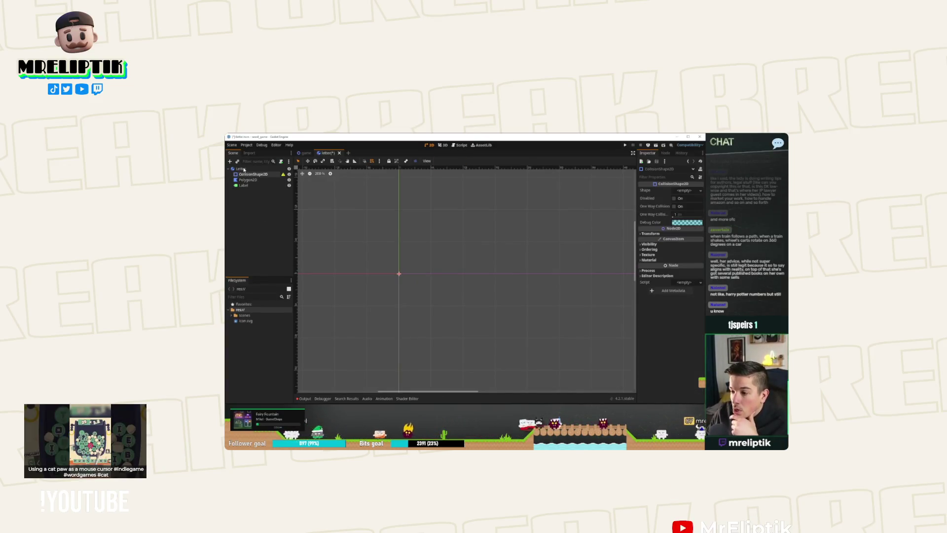
{"action": "left_click", "coordinate": [685, 191]}
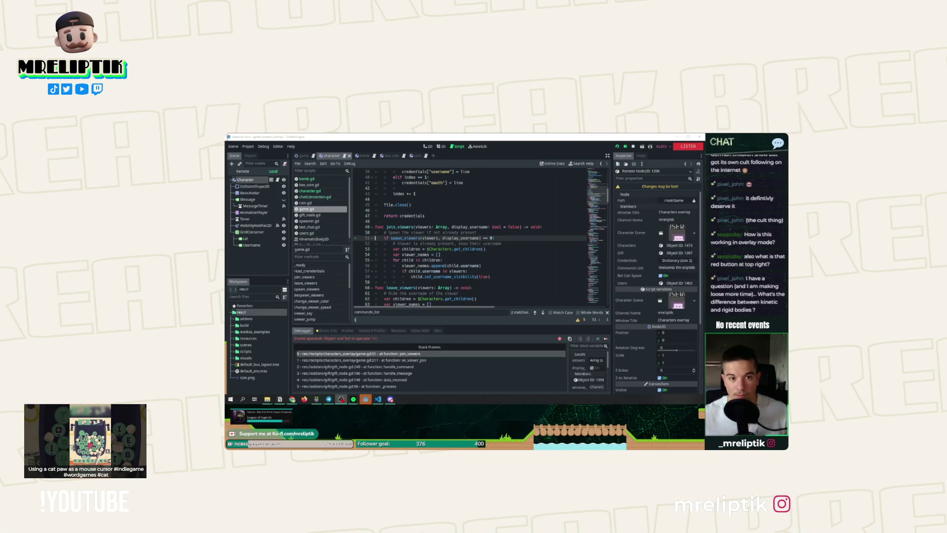
Jump to spawn_viewers in game.gd, inspect viewers_added, then open character.gd.
{"action": "left_click", "coordinate": [406, 238]}
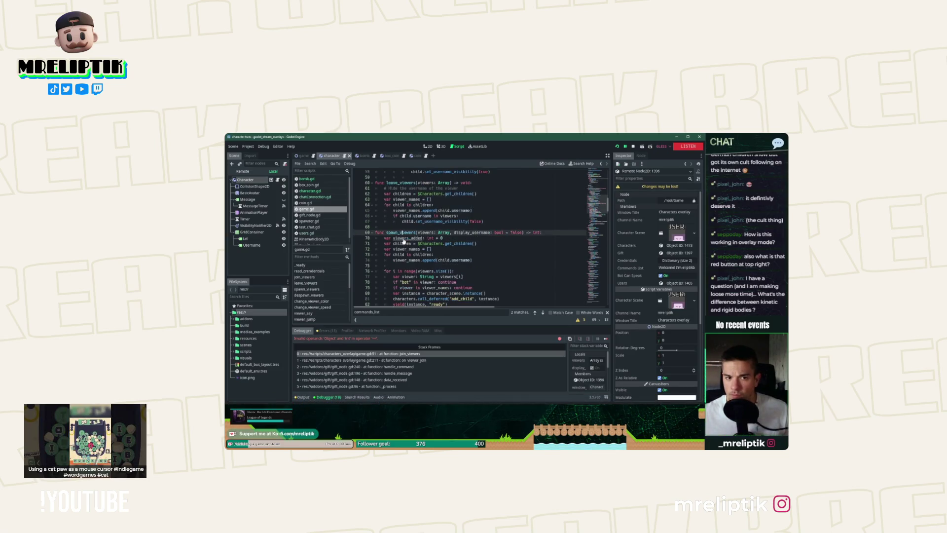
{"action": "left_click", "coordinate": [406, 238], "text": "ctrl"}
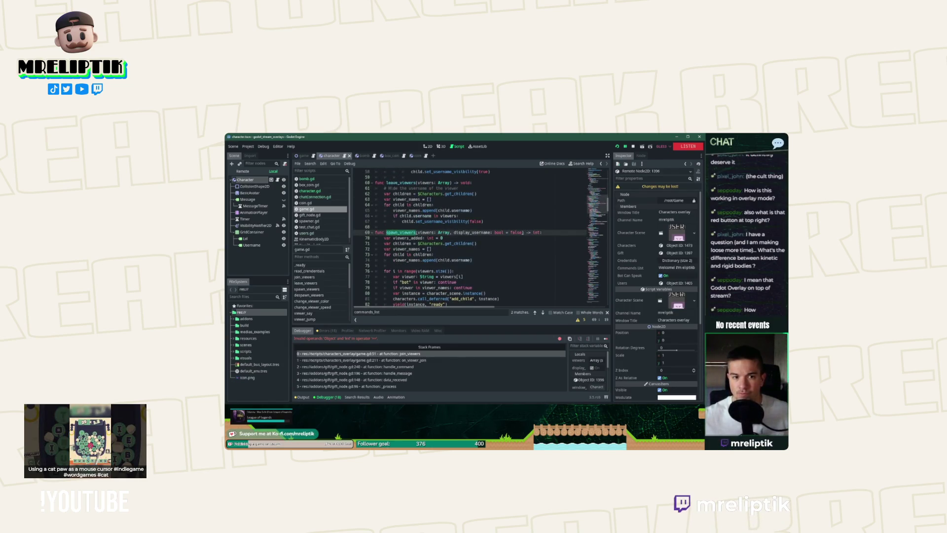
{"action": "scroll", "coordinate": [481, 237], "scroll_direction": "down", "scroll_amount": 10}
{"action": "double_click", "coordinate": [415, 233]}
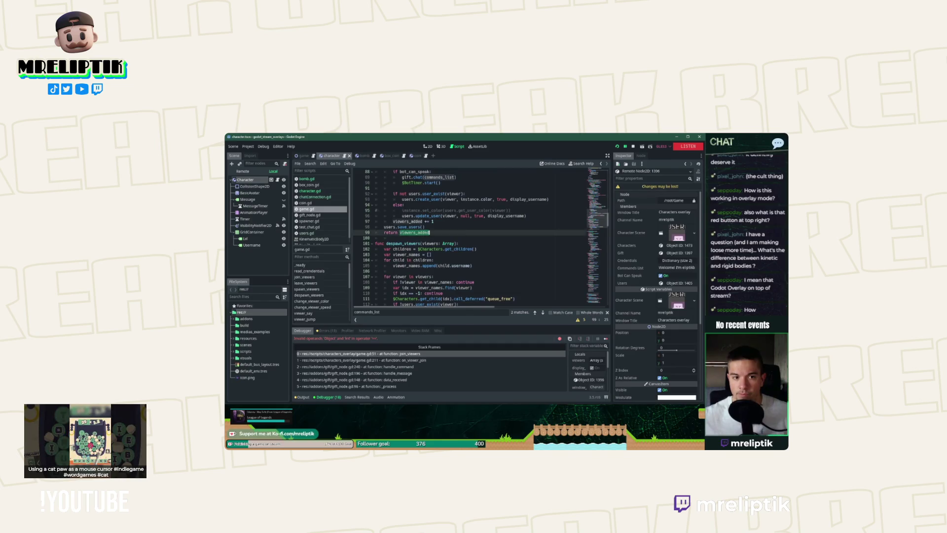
{"action": "scroll", "coordinate": [481, 237], "scroll_direction": "up", "scroll_amount": 8}
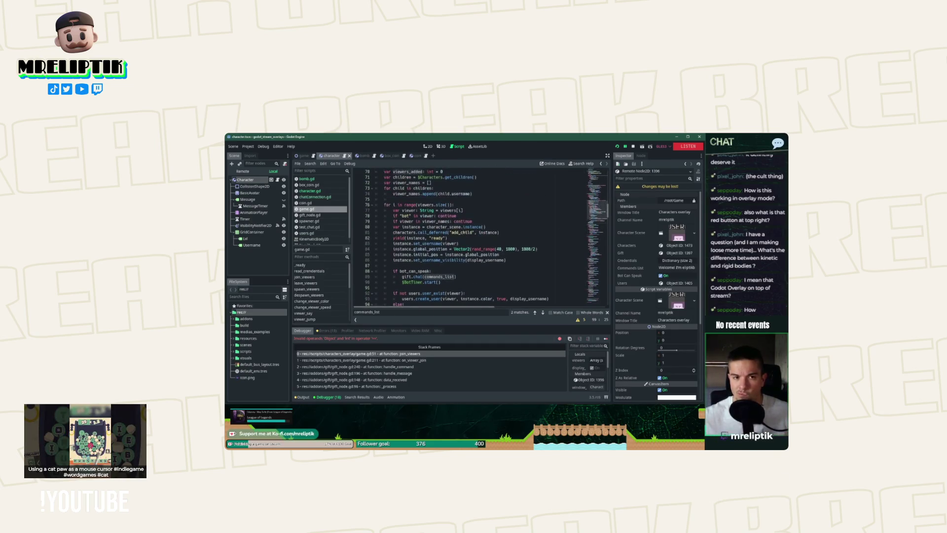
{"action": "left_click", "coordinate": [277, 179]}
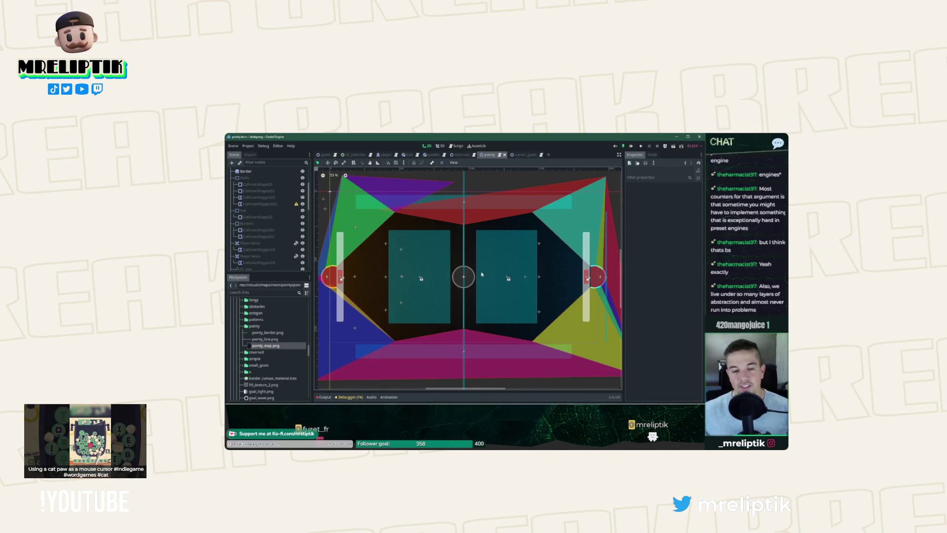
Drag the polygon's left corners outward, delete the left-edge notch point, and save the pointy scene.
{"action": "scroll", "coordinate": [482, 274], "scroll_direction": "down", "scroll_amount": 1}
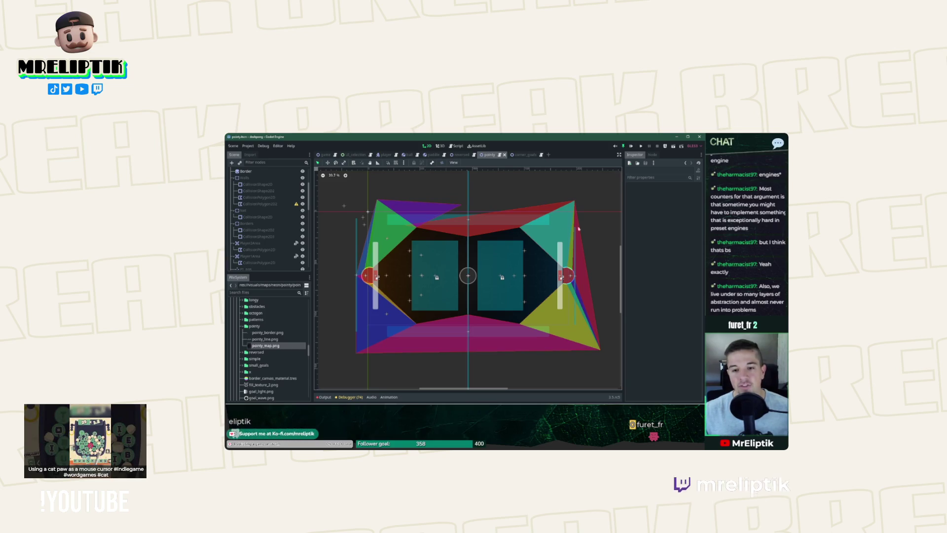
{"action": "left_click", "coordinate": [377, 203]}
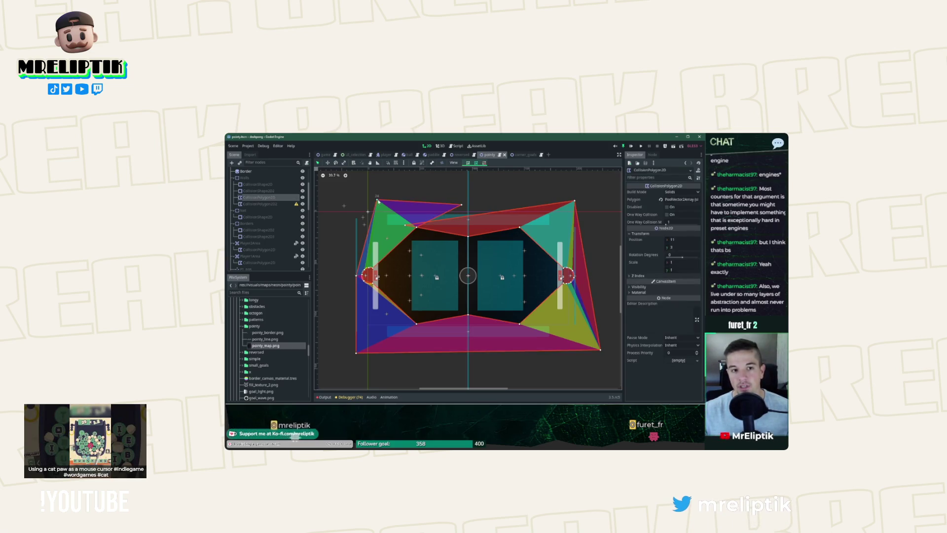
{"action": "left_click_drag", "start_coordinate": [379, 202], "coordinate": [357, 198]}
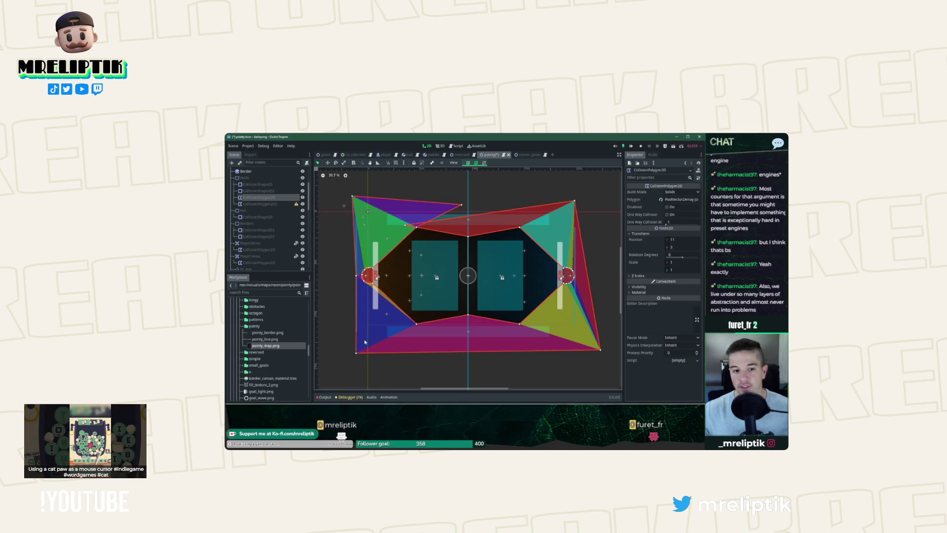
{"action": "left_click_drag", "start_coordinate": [357, 353], "coordinate": [340, 355]}
{"action": "right_click", "coordinate": [356, 280]}
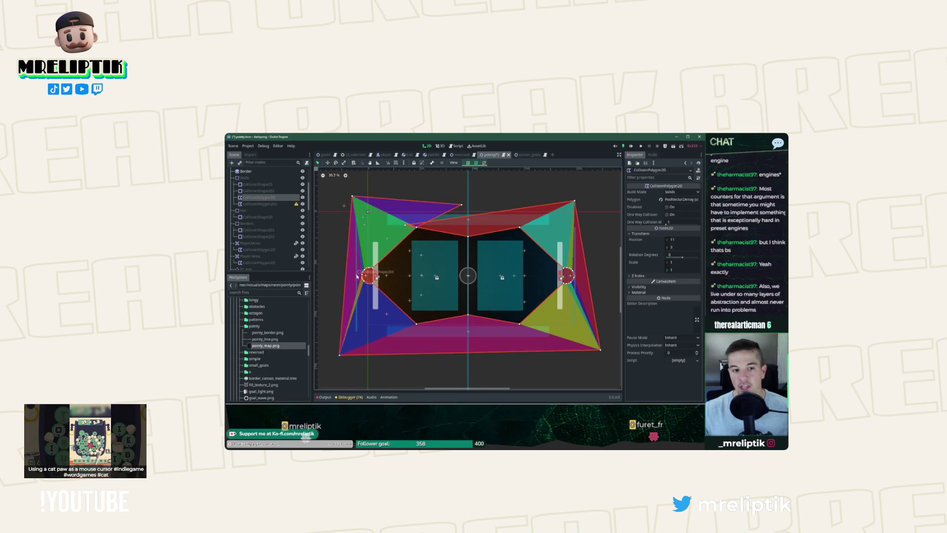
{"action": "left_click_drag", "start_coordinate": [353, 198], "coordinate": [345, 192]}
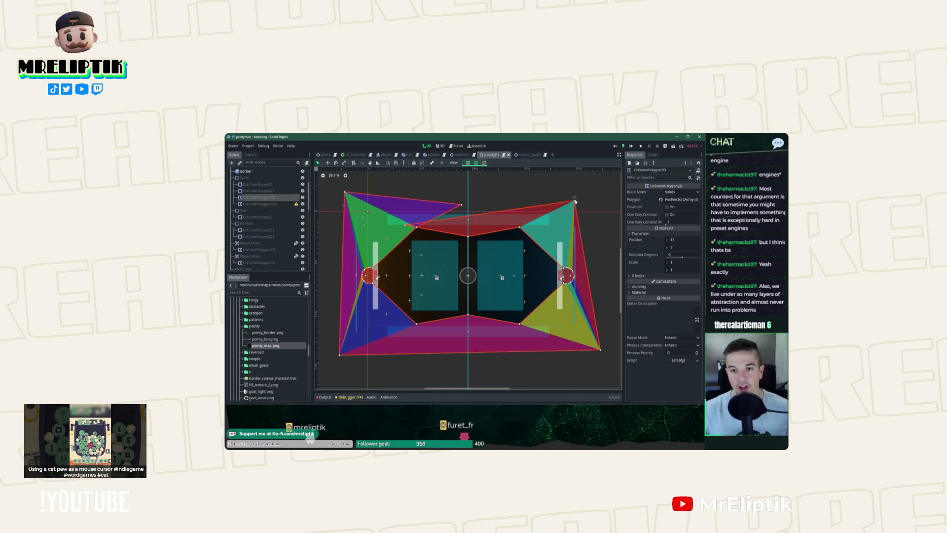
{"action": "left_click", "coordinate": [591, 218]}
{"action": "key", "text": "ctrl+s"}
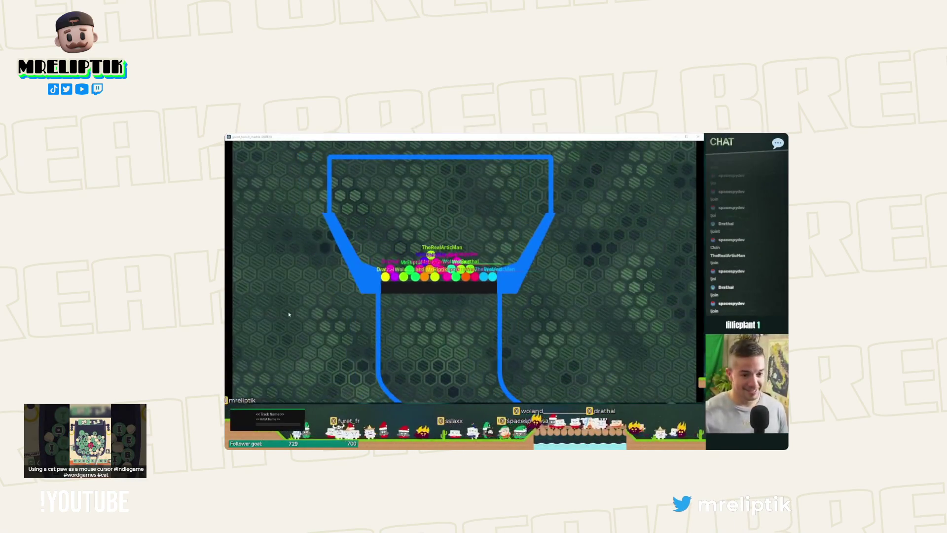
{"action": "left_click", "coordinate": [365, 324]}
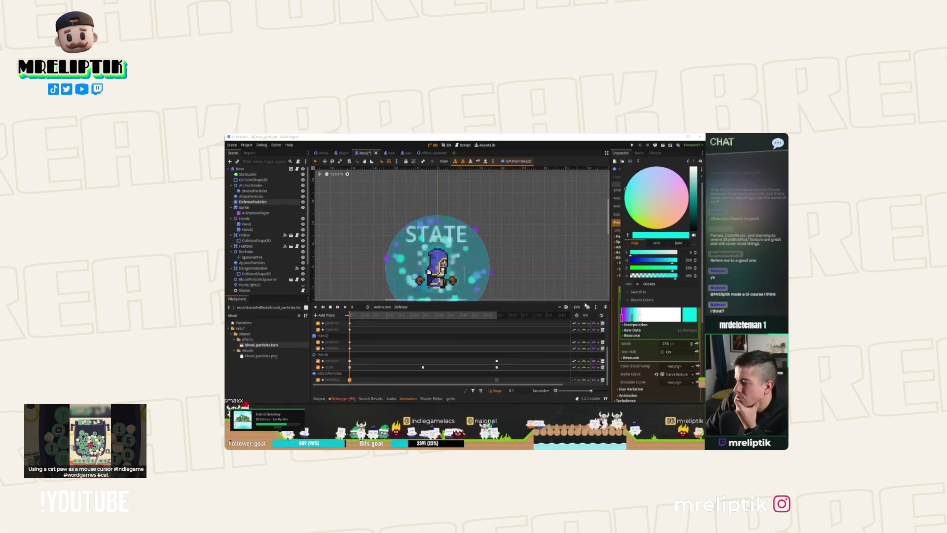
Close the colour picker, save the boss scene, and make the animation timeline taller.
{"action": "left_click", "coordinate": [293, 377]}
{"action": "key", "text": "ctrl+s"}
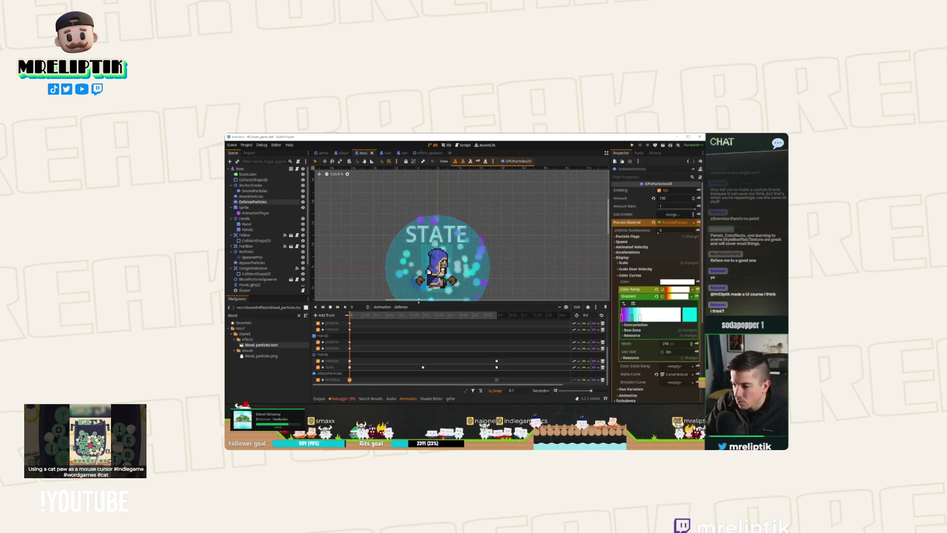
{"action": "left_click_drag", "start_coordinate": [420, 302], "coordinate": [420, 287]}
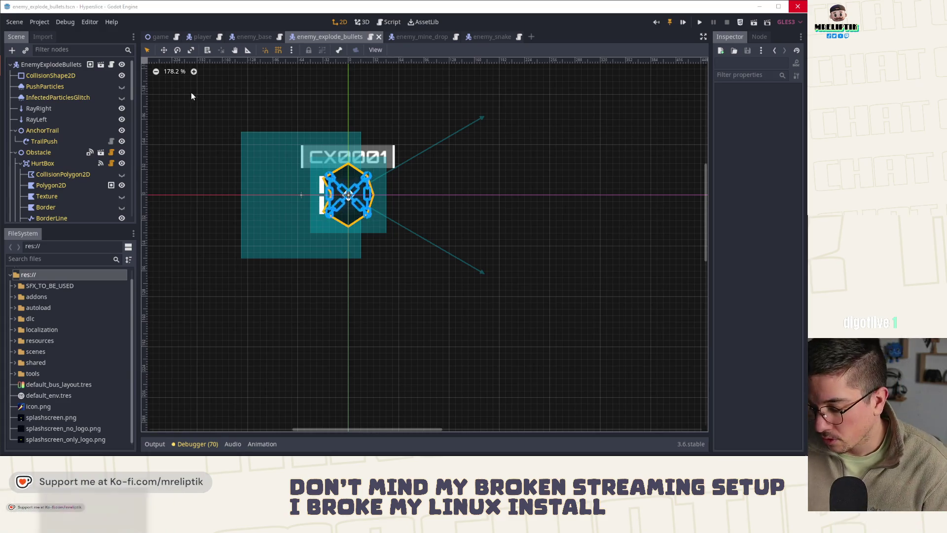
Select the HurtBox's hexagon Polygon2D node and frame the hexagon in the viewport.
{"action": "scroll", "coordinate": [389, 164], "scroll_direction": "up", "scroll_amount": 4}
{"action": "scroll", "coordinate": [389, 168], "scroll_direction": "up", "scroll_amount": 3}
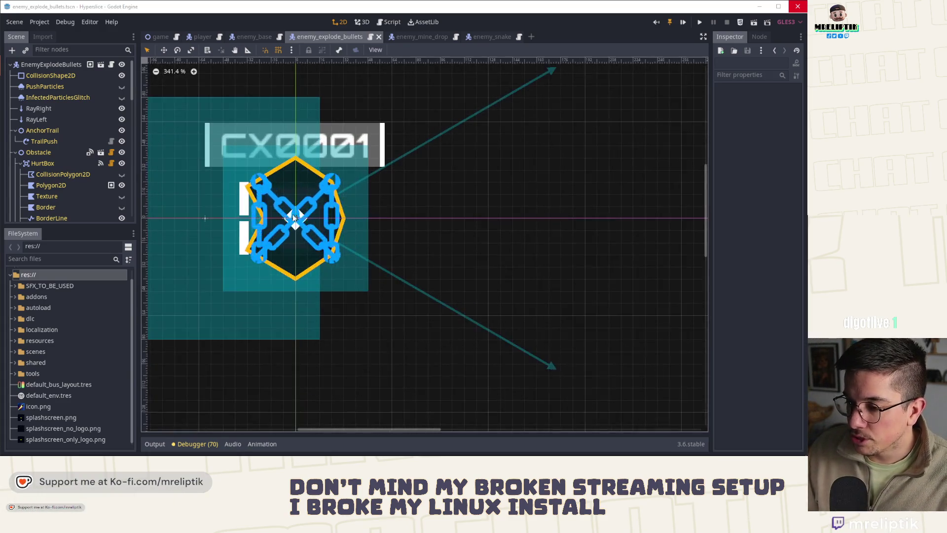
{"action": "scroll", "coordinate": [291, 182], "scroll_direction": "up", "scroll_amount": 5}
{"action": "left_click", "coordinate": [291, 182]}
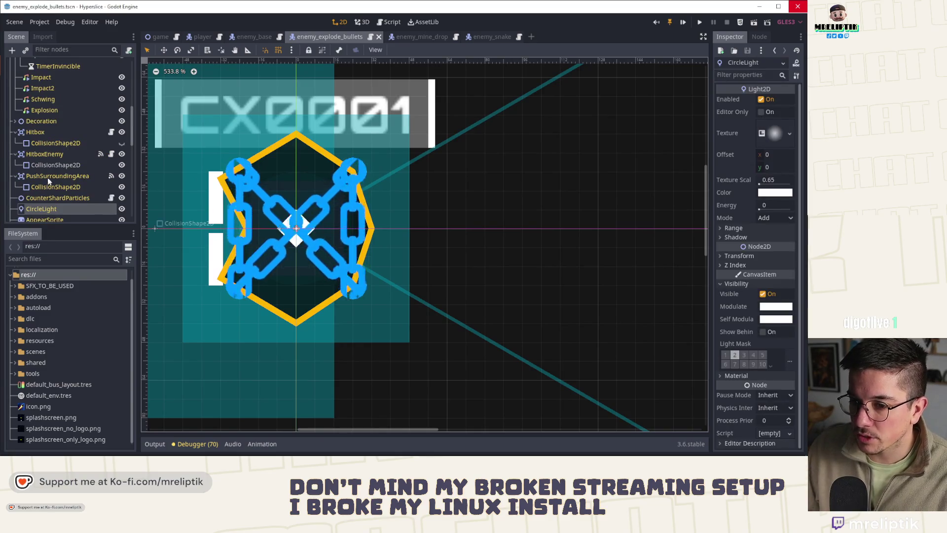
{"action": "scroll", "coordinate": [47, 176], "scroll_direction": "down", "scroll_amount": 5}
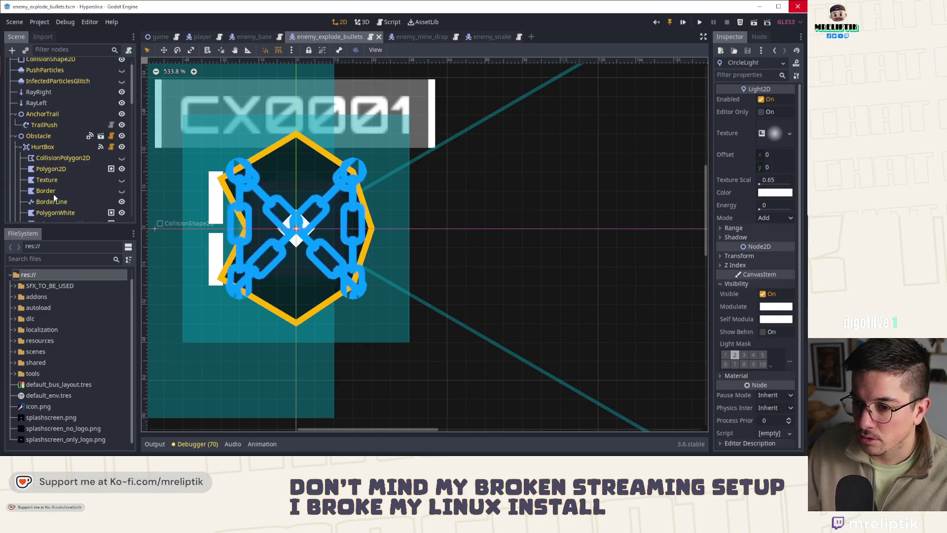
{"action": "left_click", "coordinate": [60, 169]}
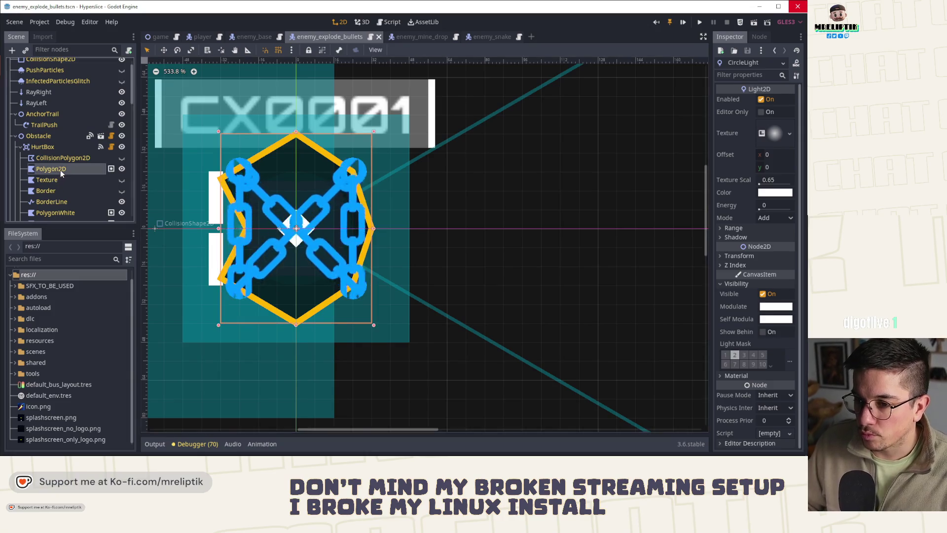
{"action": "scroll", "coordinate": [297, 138], "scroll_direction": "up", "scroll_amount": 3}
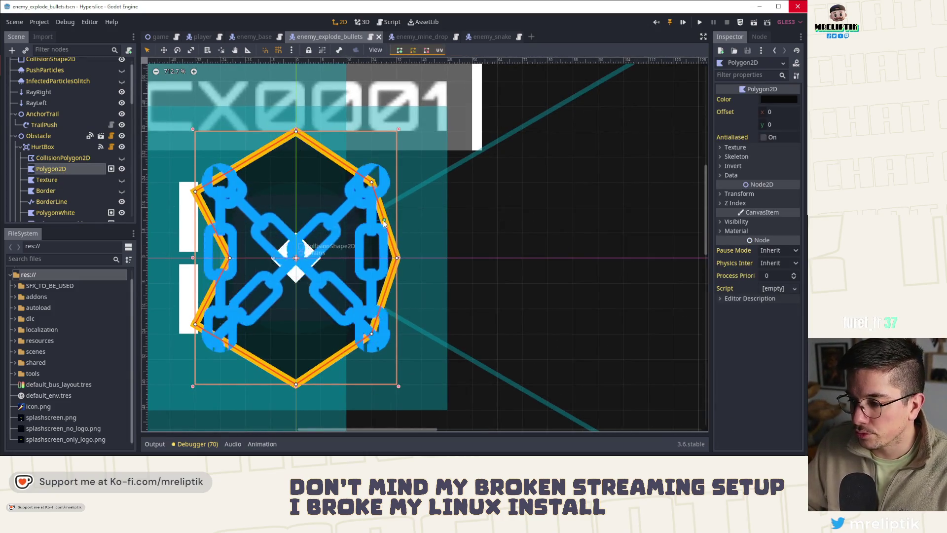
{"action": "left_click_drag", "start_coordinate": [412, 268], "coordinate": [400, 226]}
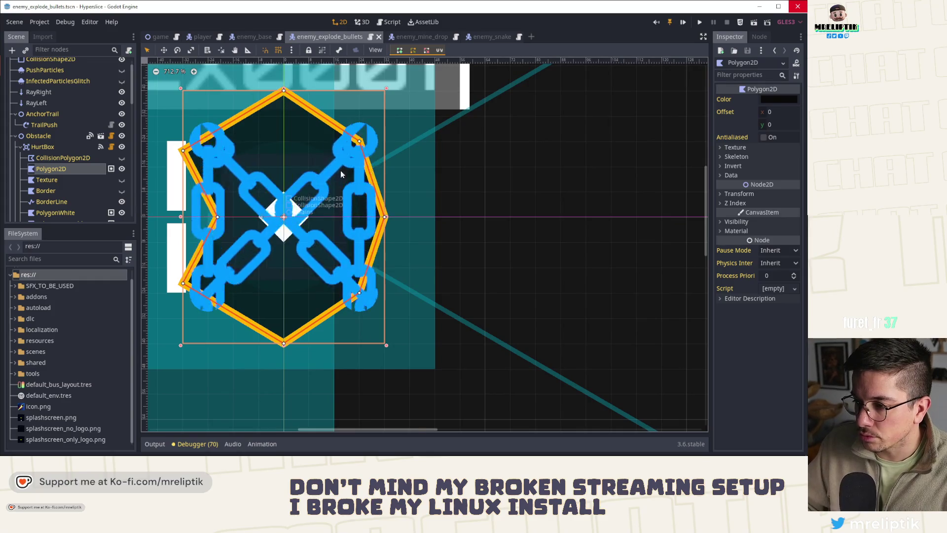
{"action": "scroll", "coordinate": [340, 171], "scroll_direction": "down", "scroll_amount": 2}
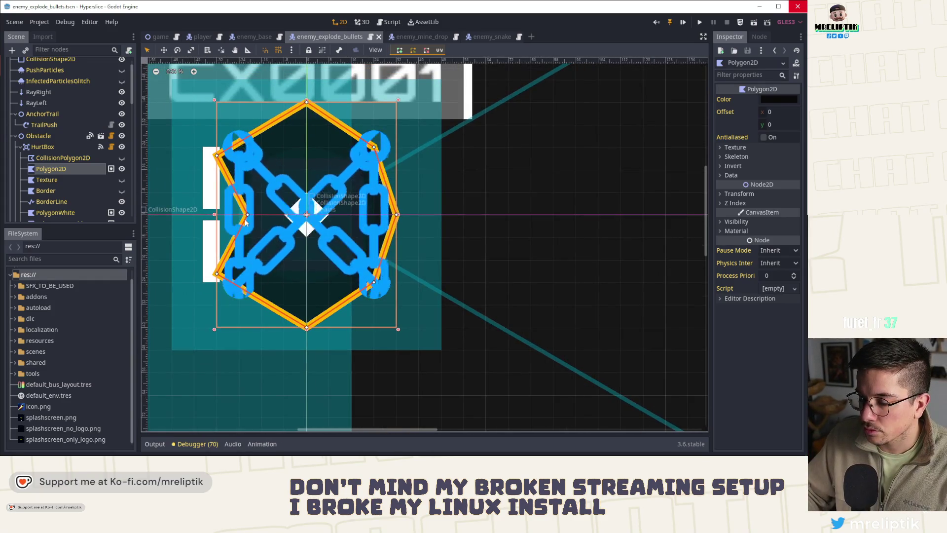
Pull the polygon's left point outward and add points forming a straight vertical left edge, then save.
{"action": "left_click_drag", "start_coordinate": [221, 216], "coordinate": [203, 216]}
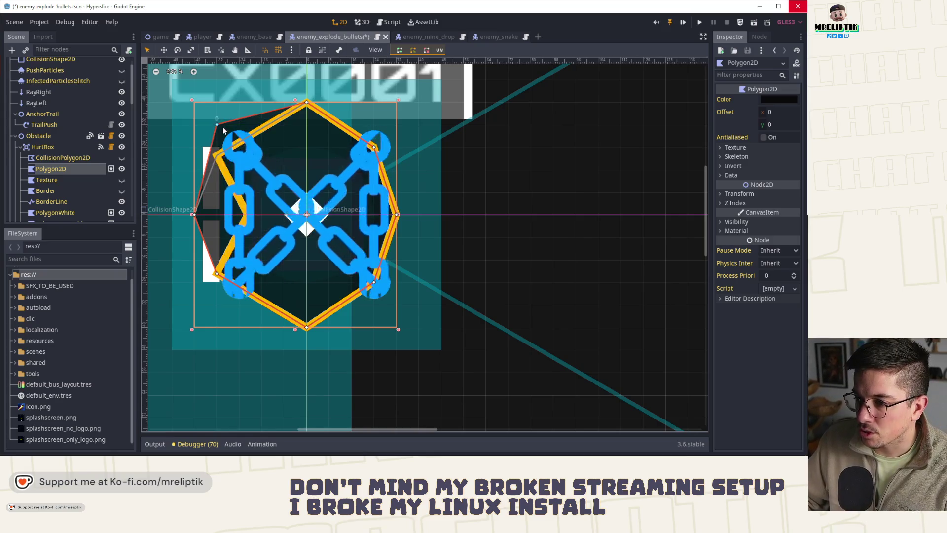
{"action": "left_click", "coordinate": [218, 304]}
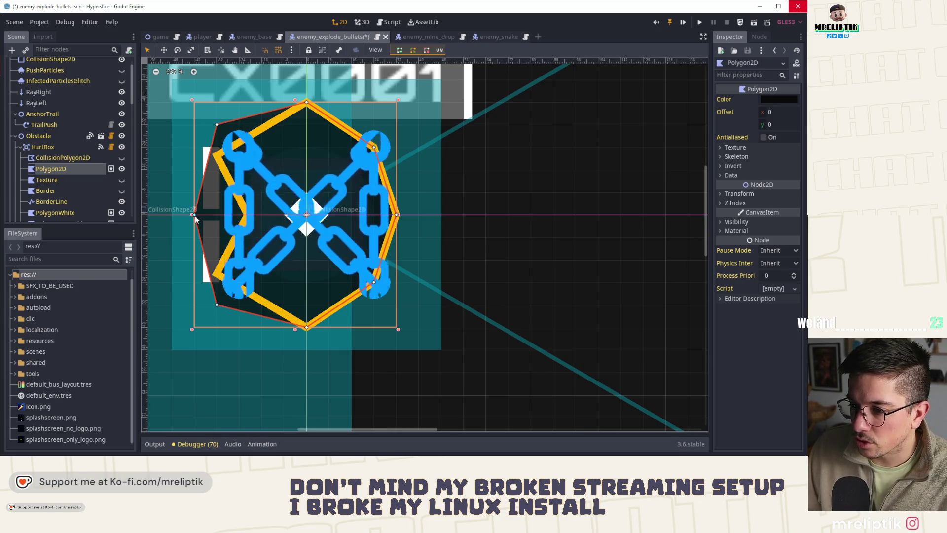
{"action": "mouse_move", "coordinate": [194, 215]}
{"action": "left_mouse_down"}
{"action": "mouse_move", "coordinate": [217, 259]}
{"action": "mouse_move", "coordinate": [239, 260]}
{"action": "left_mouse_up"}
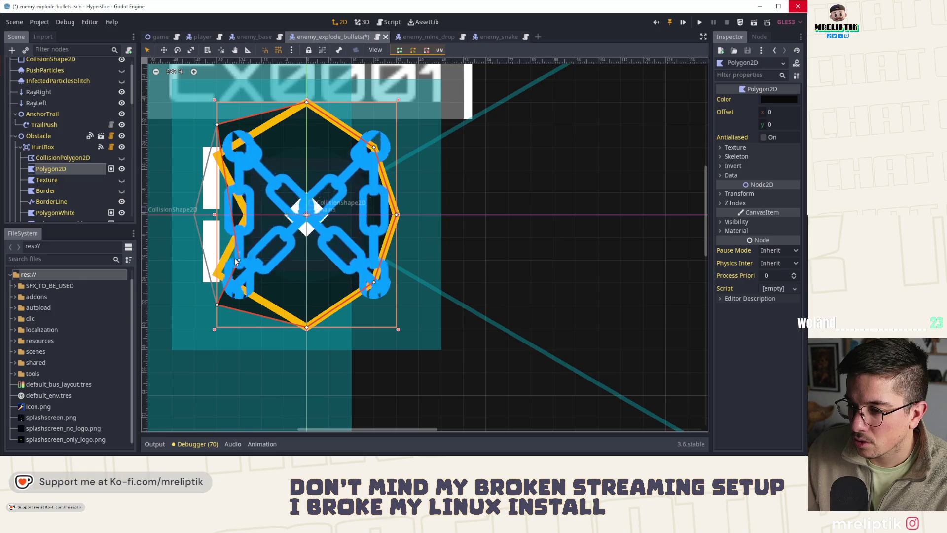
{"action": "left_click", "coordinate": [239, 147]}
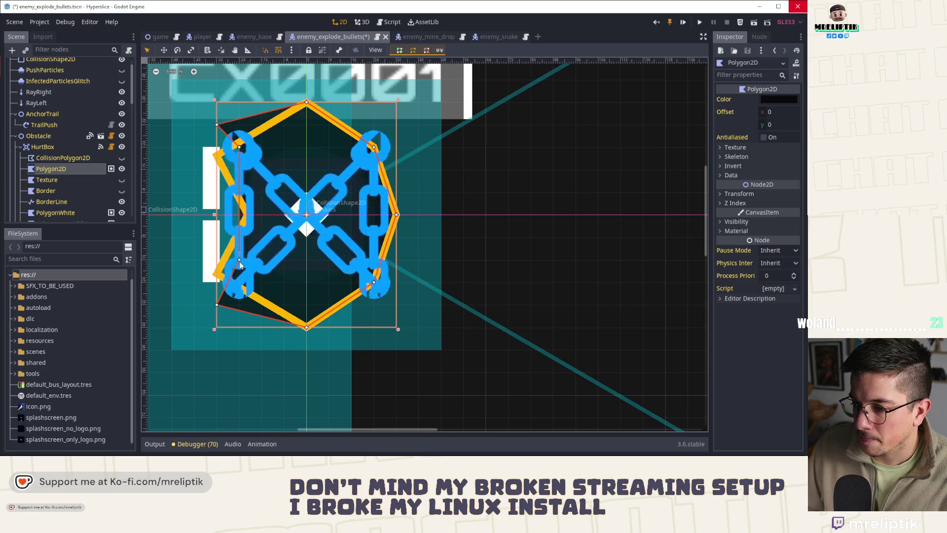
{"action": "mouse_move", "coordinate": [231, 275]}
{"action": "left_mouse_down"}
{"action": "mouse_move", "coordinate": [240, 282]}
{"action": "mouse_move", "coordinate": [209, 214]}
{"action": "left_mouse_up"}
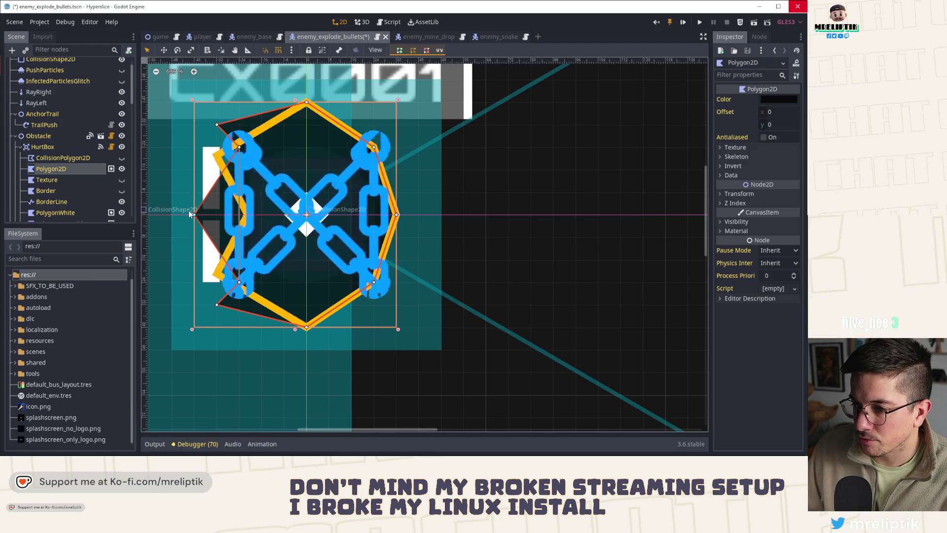
{"action": "scroll", "coordinate": [207, 217], "scroll_direction": "down", "scroll_amount": 2}
{"action": "key", "text": "ctrl+s"}
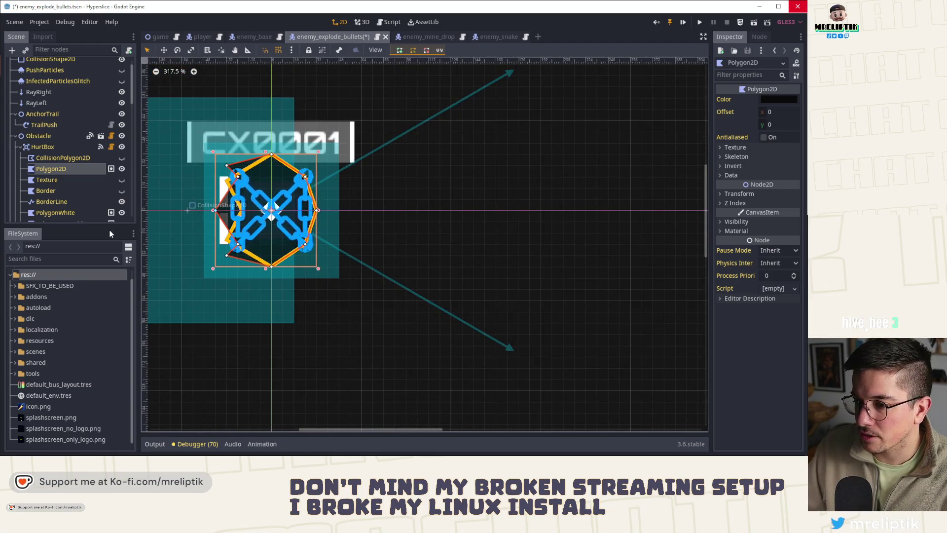
Close and reopen the enemy_explode_bullets scene through Quick Open Scene.
{"action": "scroll", "coordinate": [264, 202], "scroll_direction": "up", "scroll_amount": 1}
{"action": "left_click", "coordinate": [271, 240]}
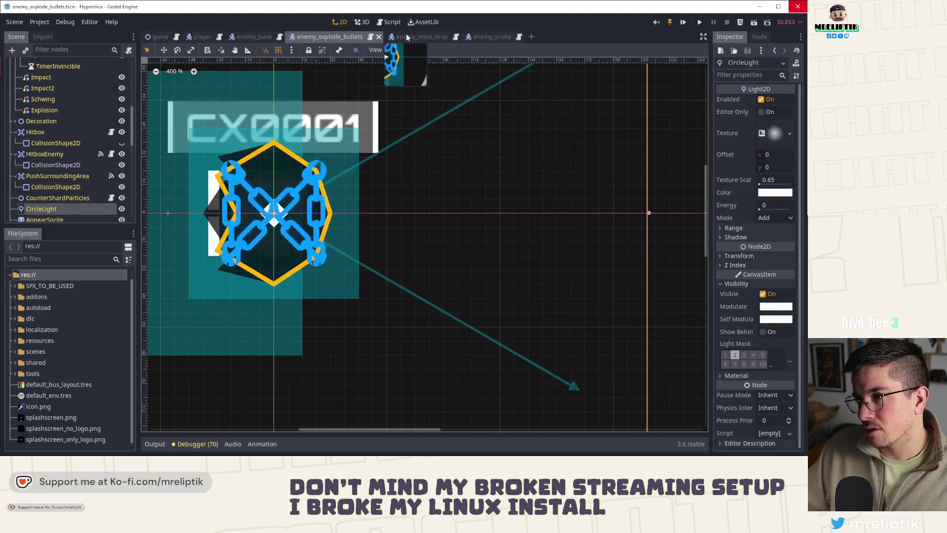
{"action": "left_click", "coordinate": [379, 37]}
{"action": "key", "text": "ctrl+shift+o"}
{"action": "type", "text": "enemy_drop"}
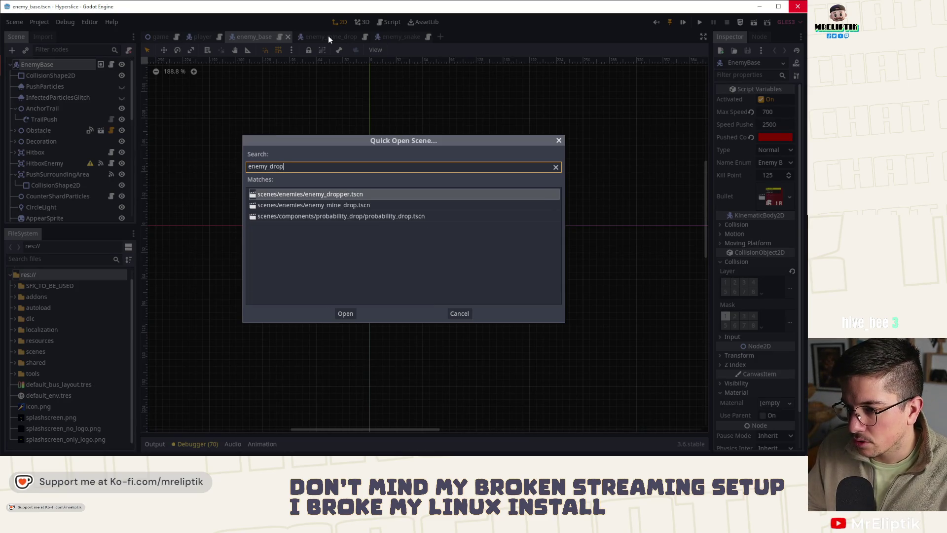
{"action": "key", "text": "BackSpace"}
{"action": "key", "text": "BackSpace"}
{"action": "key", "text": "BackSpace"}
{"action": "key", "text": "BackSpace"}
{"action": "type", "text": "exp"}
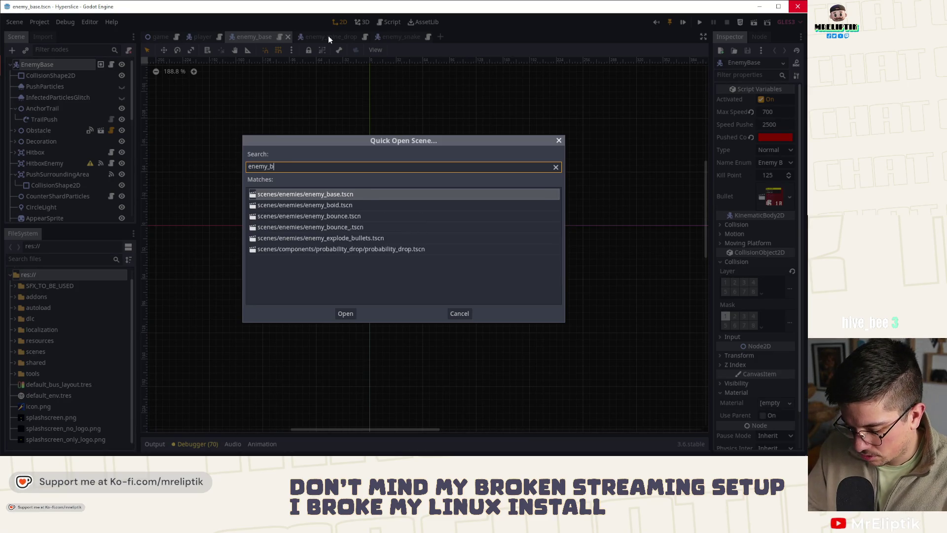
{"action": "key", "text": "Return"}
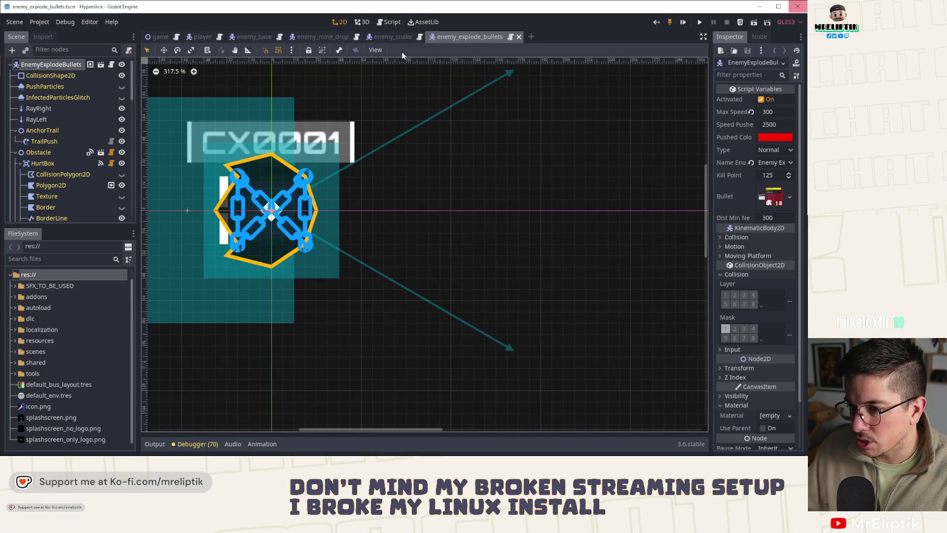
Zoom in on the enemy sprite and snip it to the clipboard for Affinity Designer.
{"action": "scroll", "coordinate": [272, 231], "scroll_direction": "up", "scroll_amount": 2}
{"action": "scroll", "coordinate": [272, 231], "scroll_direction": "down", "scroll_amount": 1}
{"action": "scroll", "coordinate": [270, 246], "scroll_direction": "up", "scroll_amount": 1}
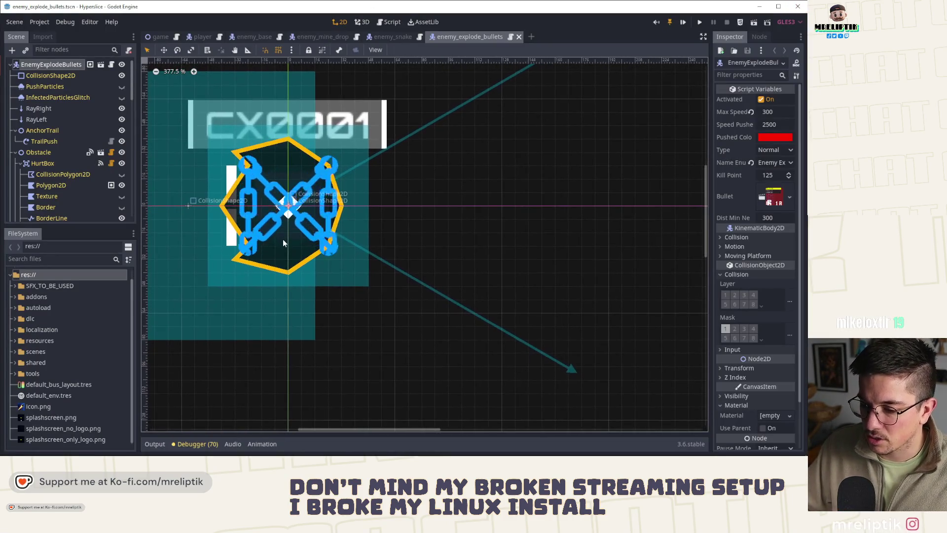
{"action": "scroll", "coordinate": [282, 239], "scroll_direction": "up", "scroll_amount": 1}
{"action": "scroll", "coordinate": [236, 190], "scroll_direction": "up", "scroll_amount": 2}
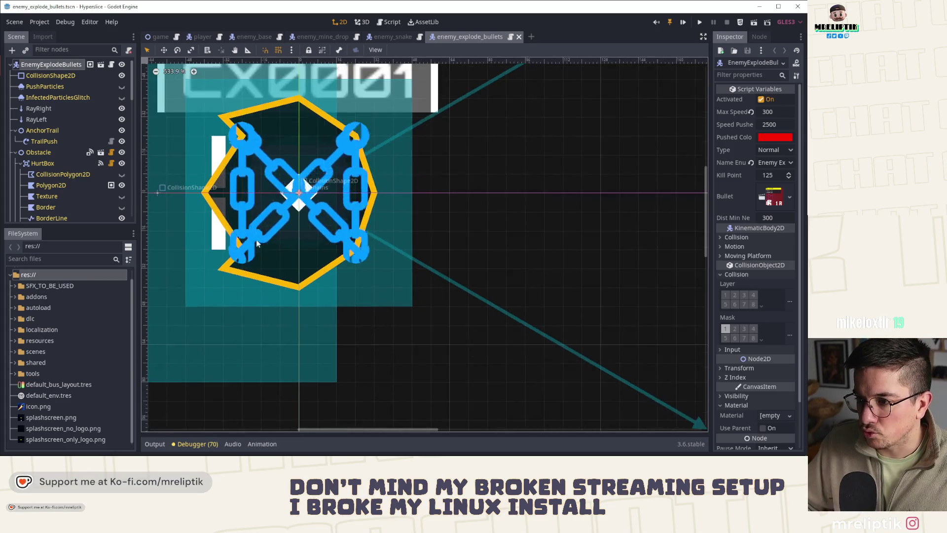
{"action": "key", "text": "Print"}
{"action": "left_click_drag", "start_coordinate": [206, 65], "coordinate": [451, 334]}
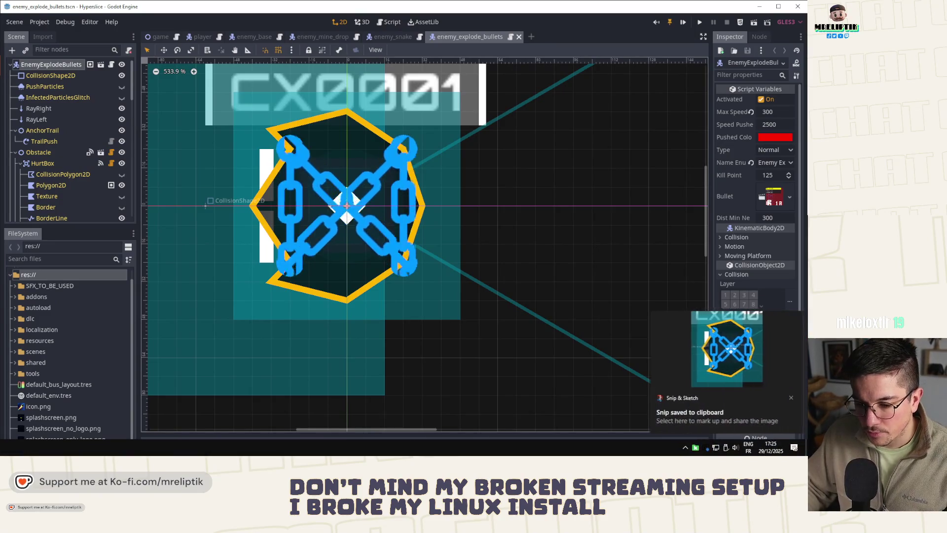
{"action": "key", "text": "alt+Tab"}
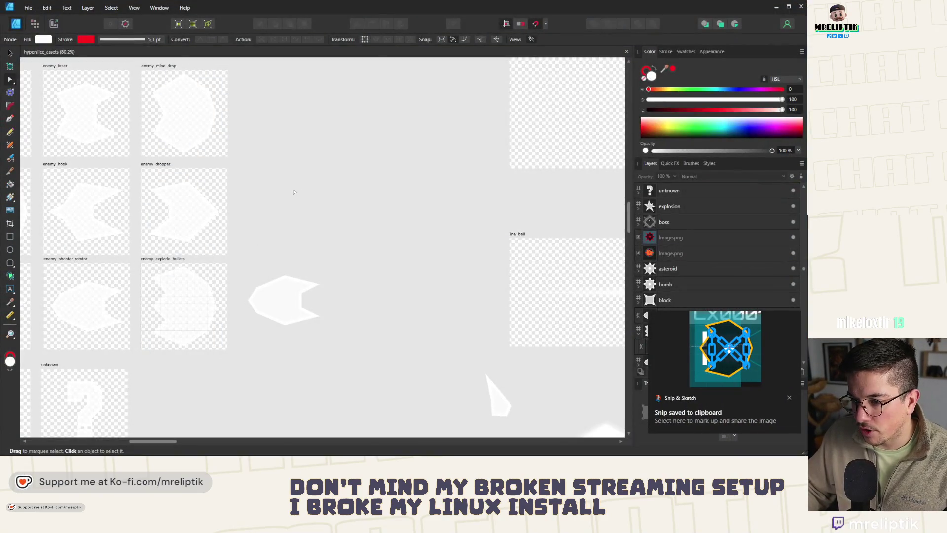
Paste the Godot snip, shrink it, and move it onto the enemy_explode_bullets artboard.
{"action": "key", "text": "ctrl+v"}
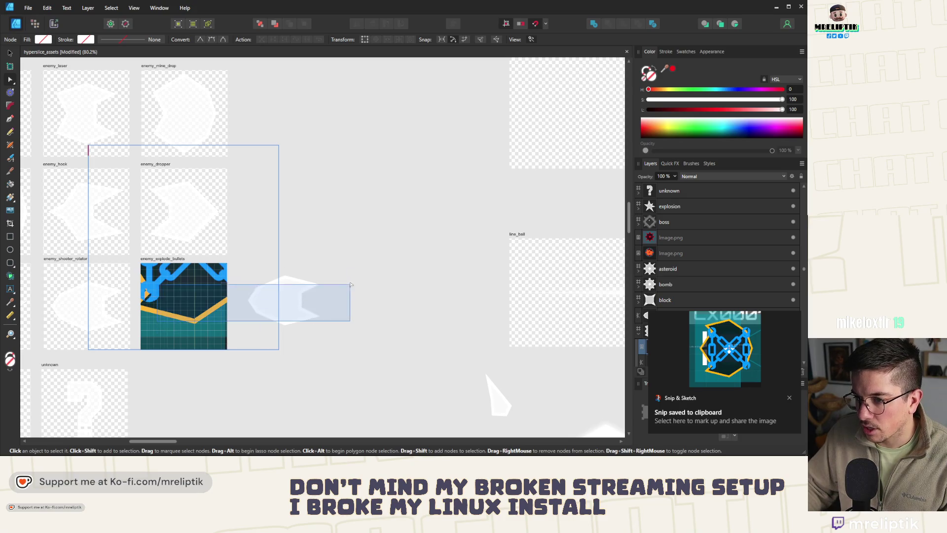
{"action": "key", "text": "v"}
{"action": "mouse_move", "coordinate": [189, 302]}
{"action": "left_mouse_down"}
{"action": "mouse_move", "coordinate": [389, 233]}
{"action": "mouse_move", "coordinate": [376, 219]}
{"action": "left_mouse_up"}
{"action": "left_click", "coordinate": [191, 117]}
{"action": "left_click", "coordinate": [184, 303]}
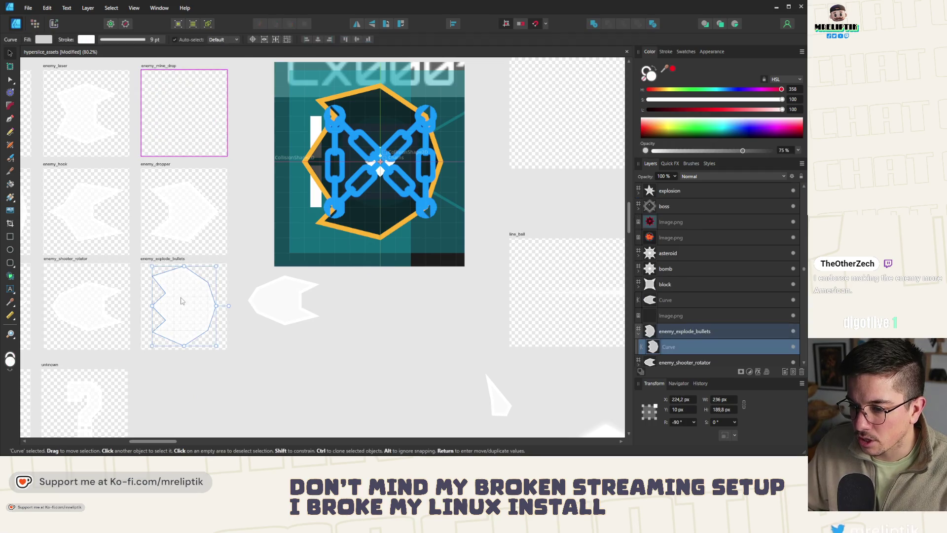
{"action": "left_click", "coordinate": [182, 301]}
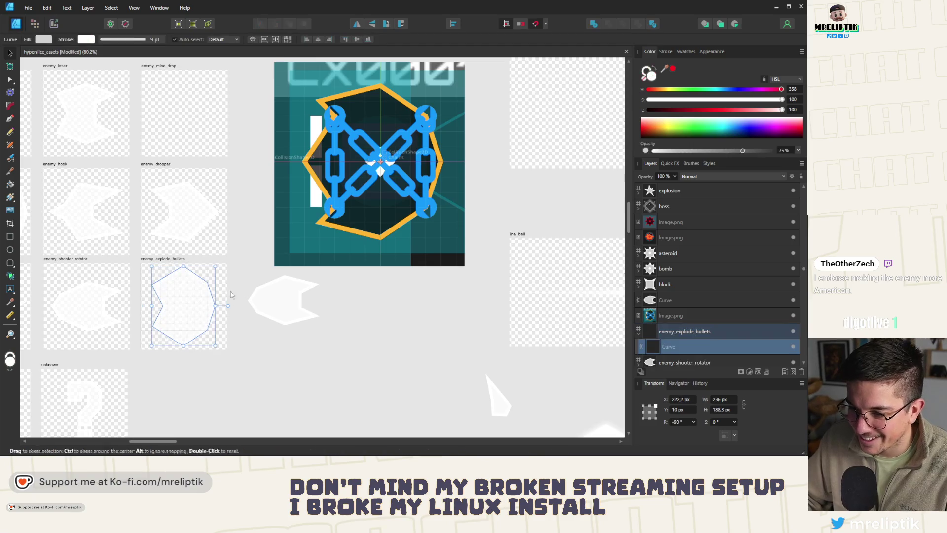
{"action": "left_click", "coordinate": [456, 67]}
{"action": "left_click_drag", "start_coordinate": [462, 59], "coordinate": [348, 187]}
{"action": "mouse_move", "coordinate": [302, 218]}
{"action": "left_mouse_down"}
{"action": "mouse_move", "coordinate": [289, 279]}
{"action": "mouse_move", "coordinate": [260, 297]}
{"action": "mouse_move", "coordinate": [272, 286]}
{"action": "mouse_move", "coordinate": [275, 296]}
{"action": "left_mouse_up"}
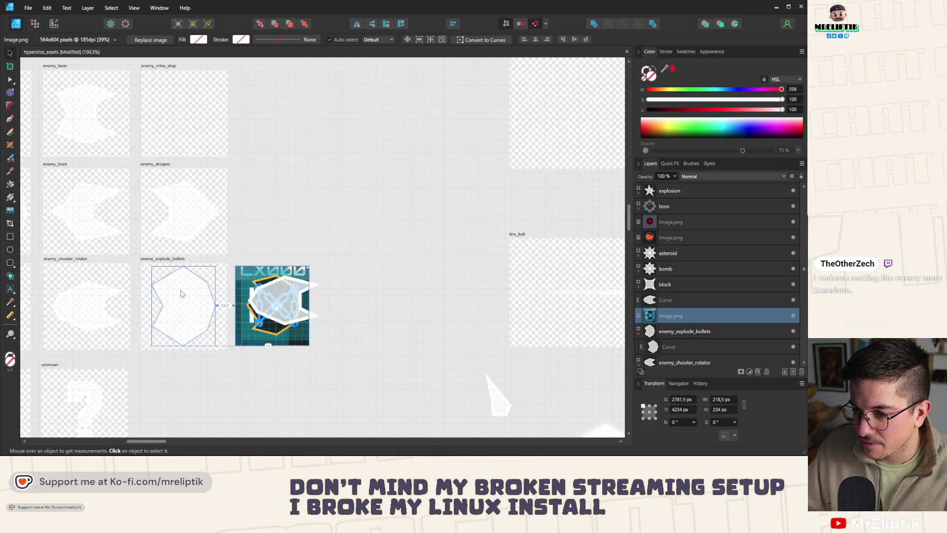
{"action": "scroll", "coordinate": [275, 296], "scroll_direction": "up", "scroll_amount": 3}
{"action": "mouse_move", "coordinate": [361, 295]}
{"action": "left_mouse_down"}
{"action": "mouse_move", "coordinate": [279, 316]}
{"action": "mouse_move", "coordinate": [184, 295]}
{"action": "left_mouse_up"}
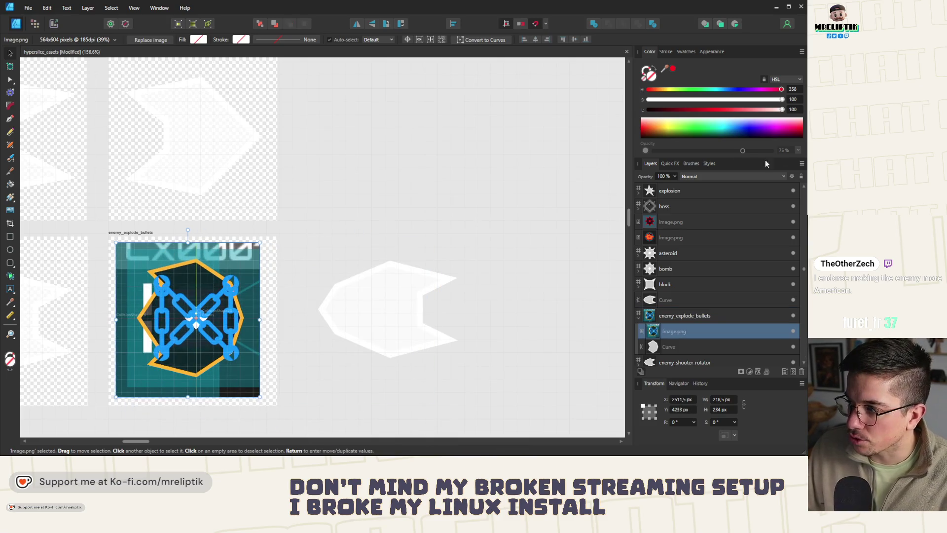
Set the screenshot to about 54% opacity, send it behind the outline, and scale it to 278×298 px.
{"action": "left_click", "coordinate": [288, 263]}
{"action": "left_click", "coordinate": [228, 277]}
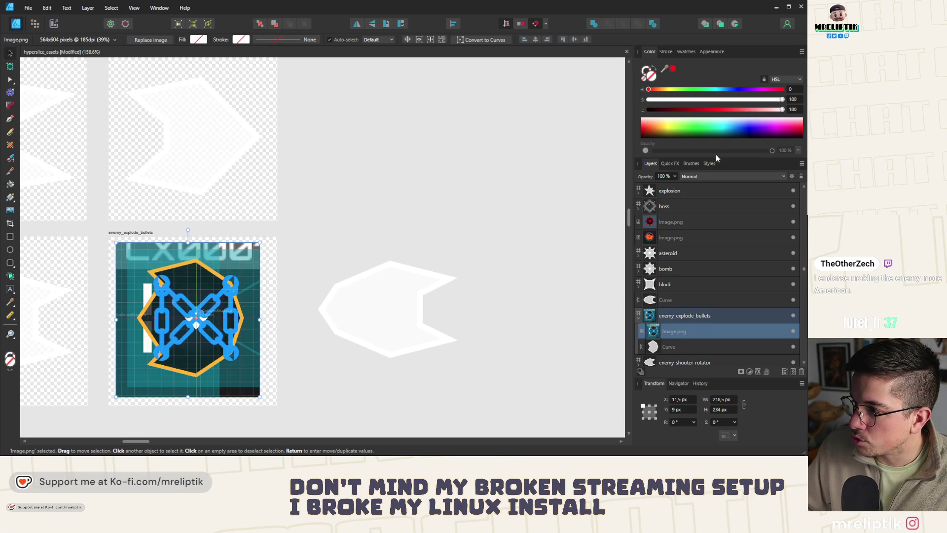
{"action": "left_click_drag", "start_coordinate": [674, 186], "coordinate": [648, 187]}
{"action": "scroll", "coordinate": [177, 276], "scroll_direction": "up", "scroll_amount": 2}
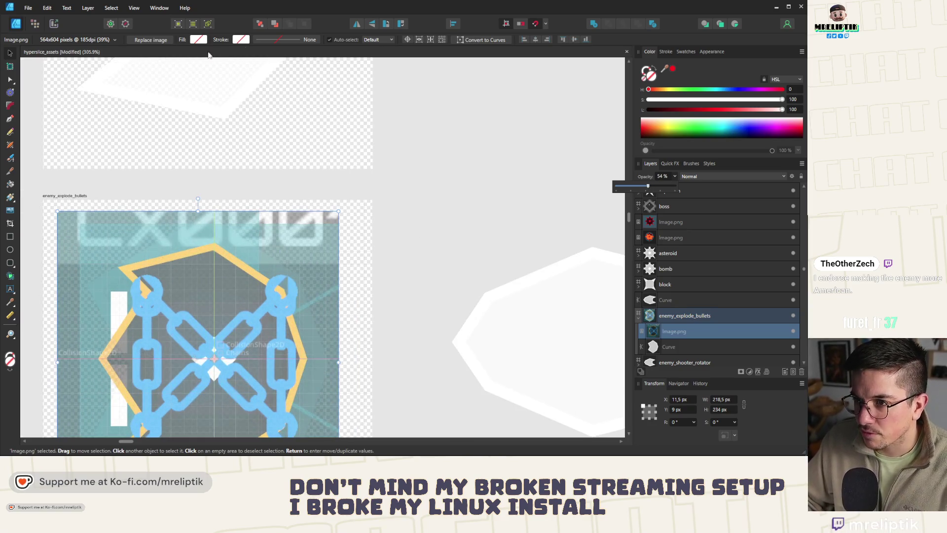
{"action": "left_click", "coordinate": [264, 25]}
{"action": "scroll", "coordinate": [247, 160], "scroll_direction": "down", "scroll_amount": 1}
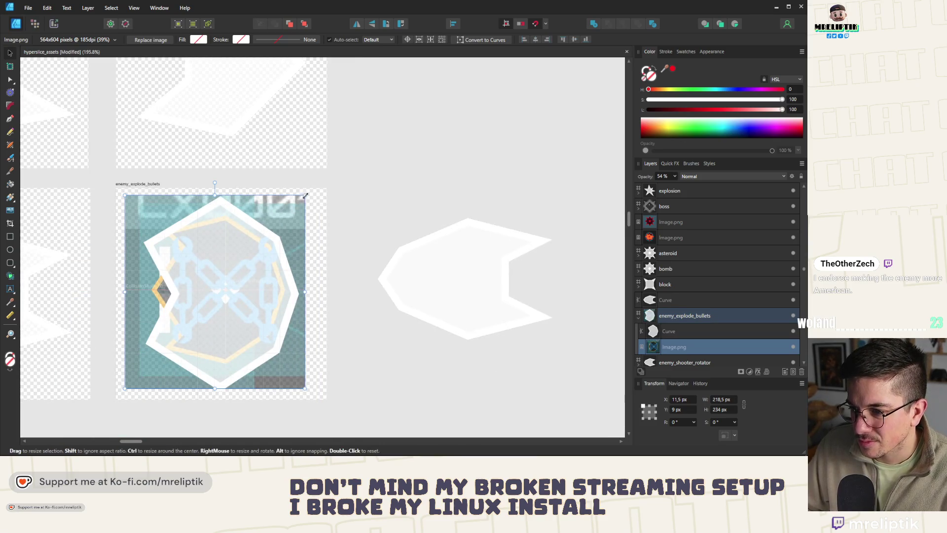
{"action": "mouse_move", "coordinate": [306, 196]}
{"action": "left_mouse_down"}
{"action": "mouse_move", "coordinate": [339, 173]}
{"action": "mouse_move", "coordinate": [298, 202]}
{"action": "left_mouse_up"}
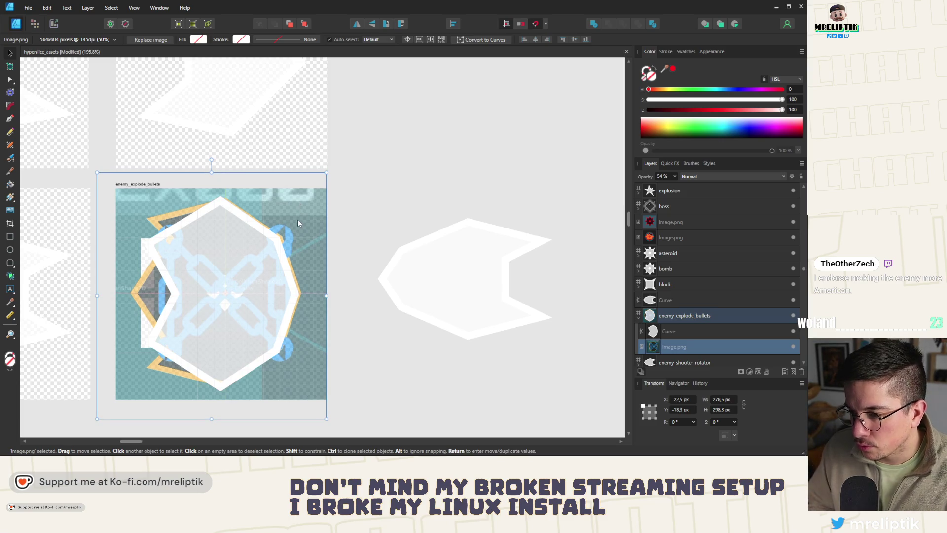
Nudge the reference image down and left to line up with the hexagon outline.
{"action": "scroll", "coordinate": [313, 276], "scroll_direction": "up", "scroll_amount": 5}
{"action": "key", "text": "Down"}
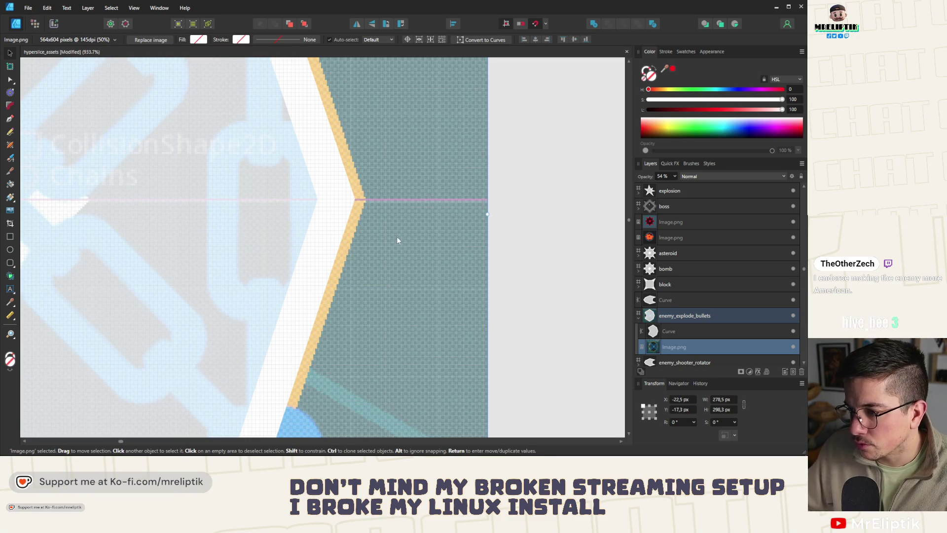
{"action": "key", "text": "Left"}
{"action": "key", "text": "Left"}
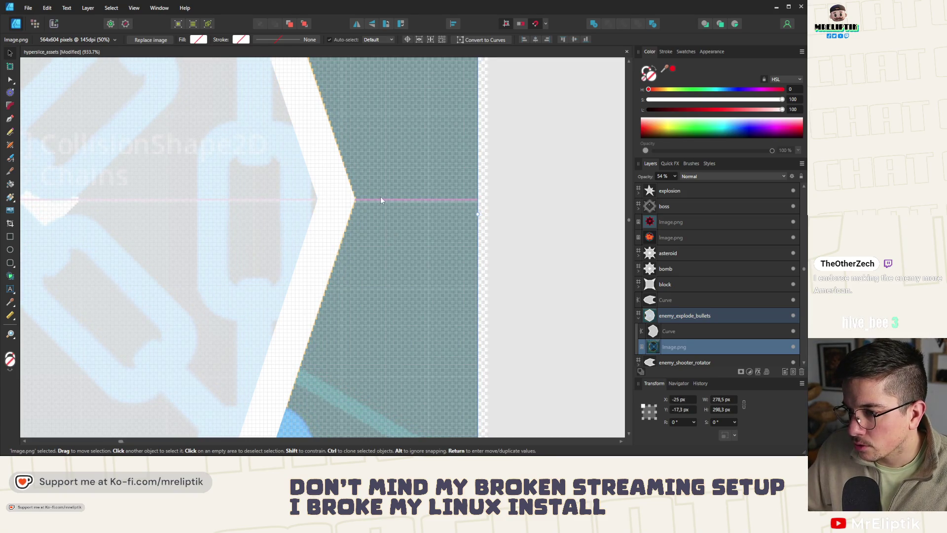
{"action": "scroll", "coordinate": [381, 200], "scroll_direction": "down", "scroll_amount": 6}
{"action": "scroll", "coordinate": [377, 197], "scroll_direction": "up", "scroll_amount": 2}
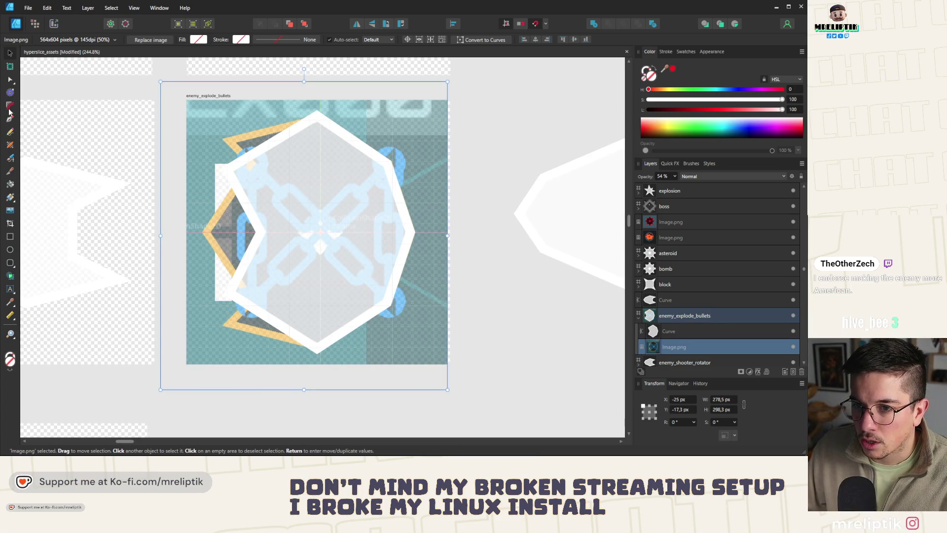
{"action": "left_click", "coordinate": [11, 81]}
Pull the cusp node left into an octagon, raise the top-left corner, and add an upper-left notch.
{"action": "left_click", "coordinate": [272, 165]}
{"action": "scroll", "coordinate": [272, 166], "scroll_direction": "up", "scroll_amount": 2}
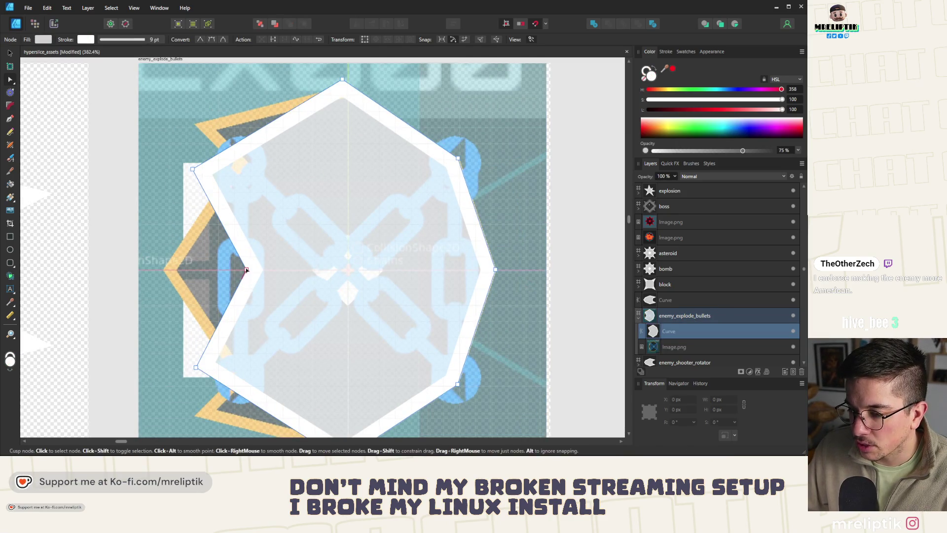
{"action": "left_click_drag", "start_coordinate": [247, 270], "coordinate": [164, 269]}
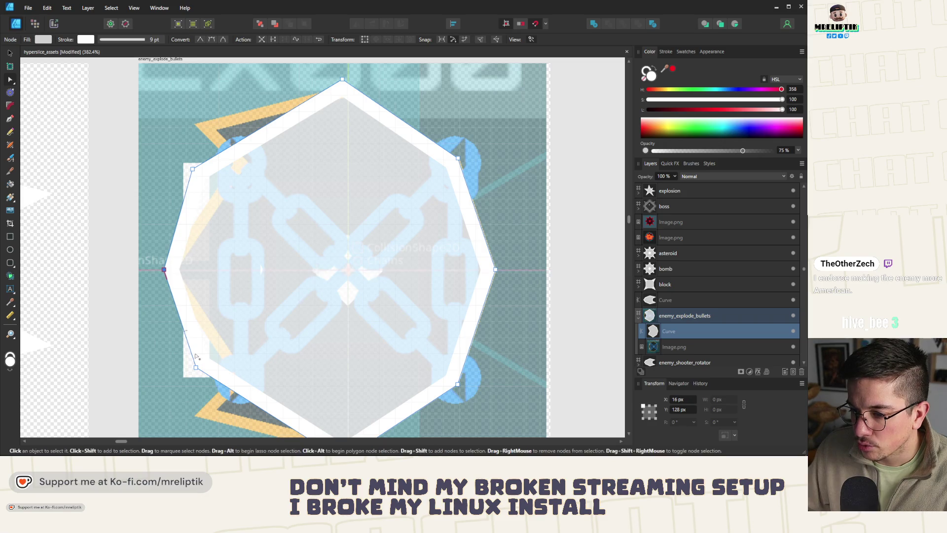
{"action": "left_click_drag", "start_coordinate": [193, 169], "coordinate": [196, 124]}
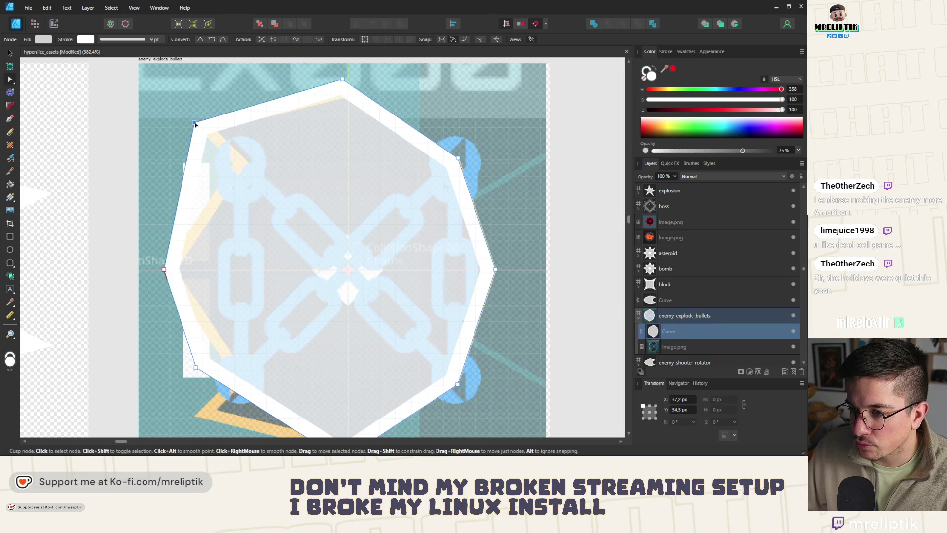
{"action": "left_click", "coordinate": [187, 159]}
{"action": "mouse_move", "coordinate": [186, 160]}
{"action": "left_mouse_down"}
{"action": "mouse_move", "coordinate": [220, 154]}
{"action": "mouse_move", "coordinate": [241, 164]}
{"action": "mouse_move", "coordinate": [229, 161]}
{"action": "left_mouse_up"}
Lower the bottom-left corner and add a second inward notch on the lower-left edge.
{"action": "scroll", "coordinate": [209, 220], "scroll_direction": "down", "scroll_amount": 1}
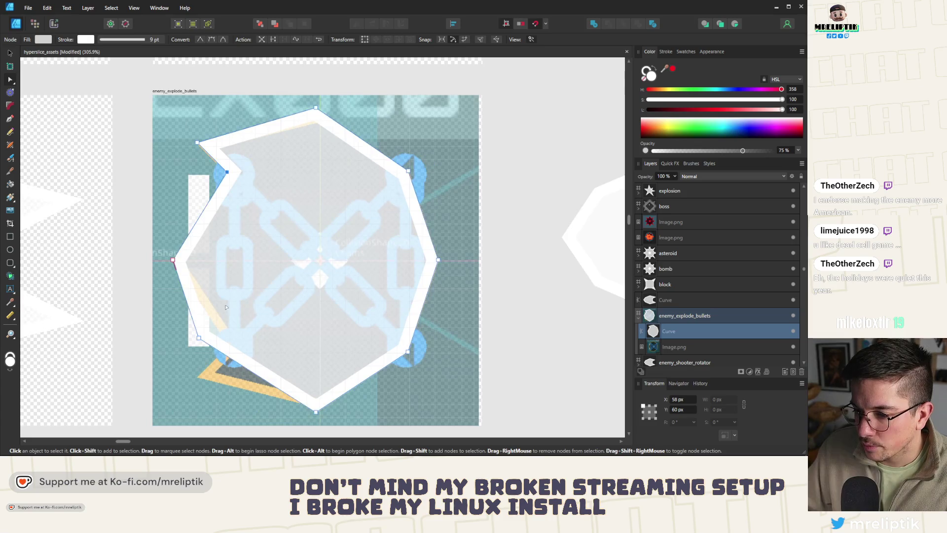
{"action": "scroll", "coordinate": [210, 331], "scroll_direction": "up", "scroll_amount": 2}
{"action": "mouse_move", "coordinate": [192, 342]}
{"action": "left_mouse_down"}
{"action": "mouse_move", "coordinate": [199, 400]}
{"action": "mouse_move", "coordinate": [190, 403]}
{"action": "left_mouse_up"}
{"action": "left_click", "coordinate": [182, 368]}
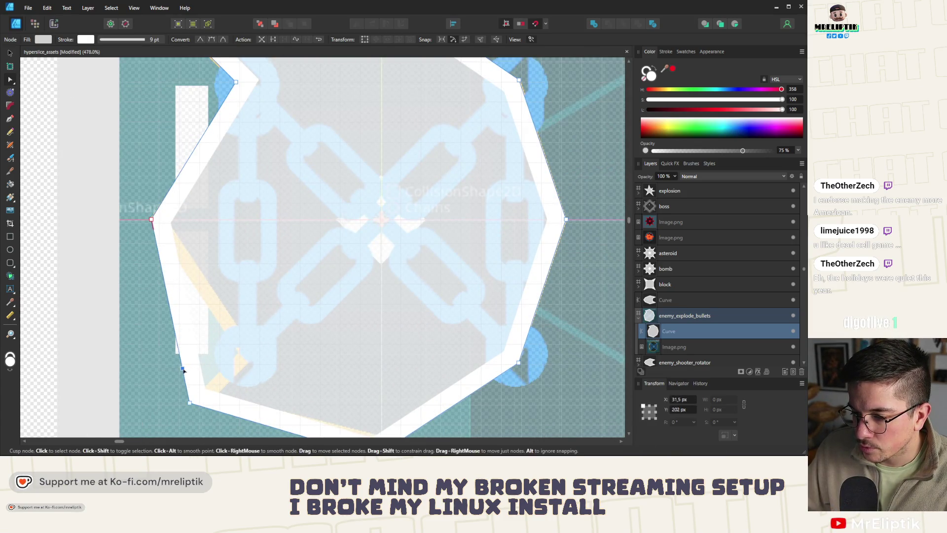
{"action": "left_click_drag", "start_coordinate": [182, 368], "coordinate": [240, 355]}
{"action": "scroll", "coordinate": [222, 266], "scroll_direction": "down", "scroll_amount": 3}
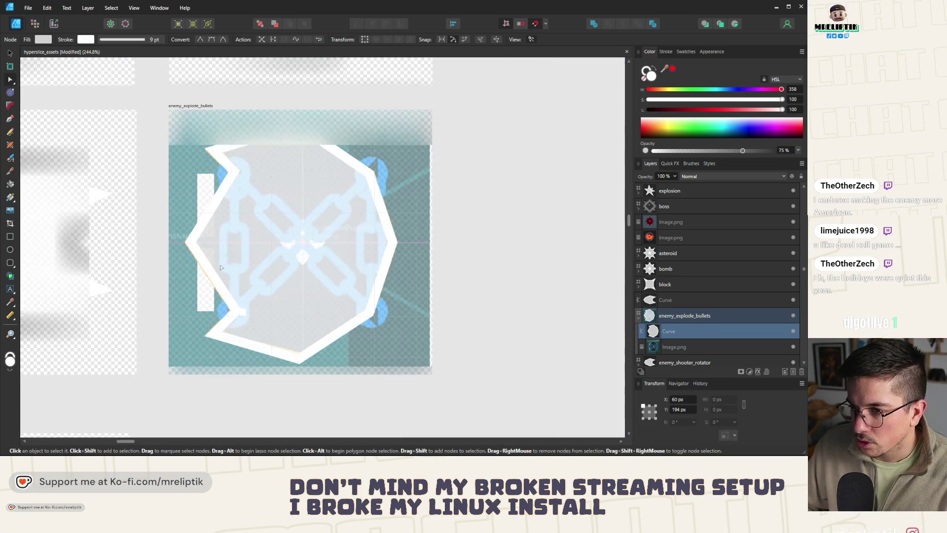
{"action": "scroll", "coordinate": [225, 259], "scroll_direction": "down", "scroll_amount": 5}
{"action": "key", "text": "Escape"}
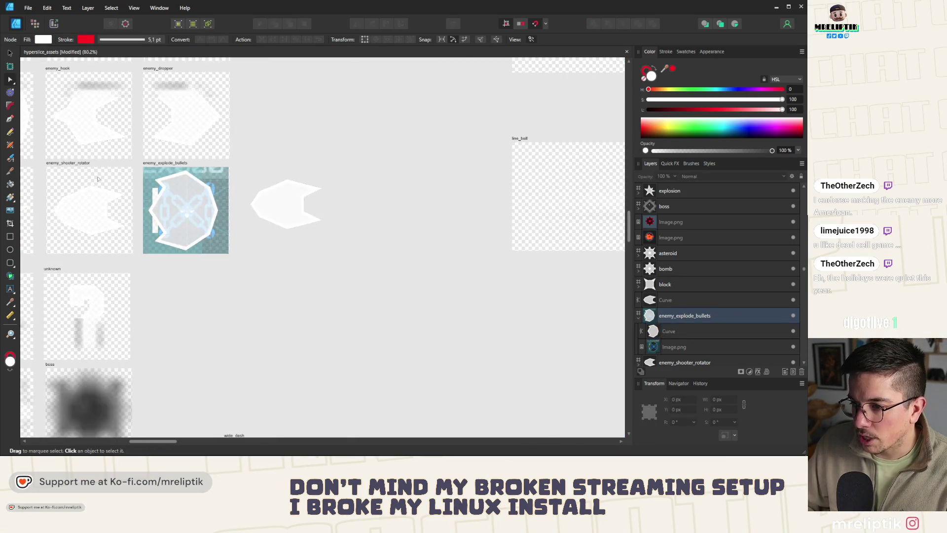
Delete the reference screenshot and check the enemy_explode_bullets outline on its own.
{"action": "key", "text": "v"}
{"action": "left_click", "coordinate": [221, 180]}
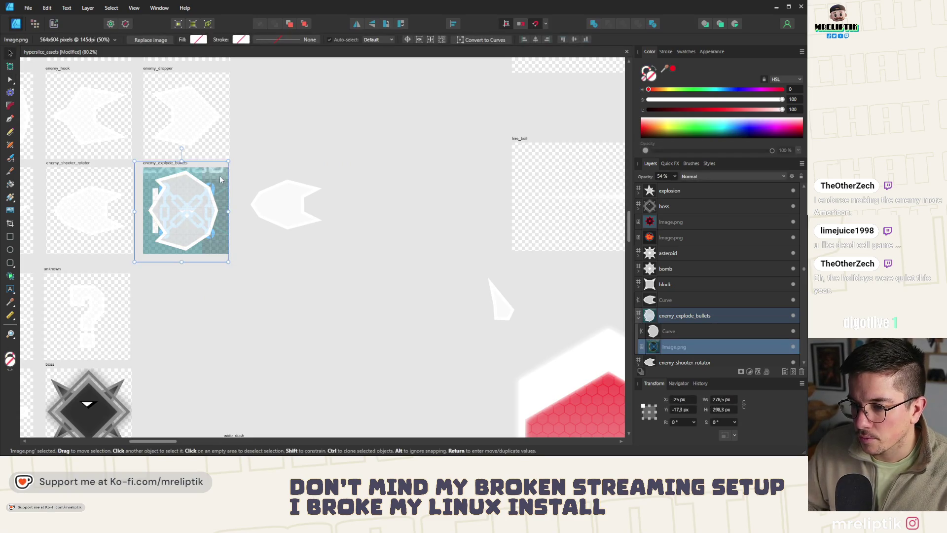
{"action": "key", "text": "Delete"}
{"action": "scroll", "coordinate": [224, 233], "scroll_direction": "up", "scroll_amount": 2}
{"action": "scroll", "coordinate": [358, 266], "scroll_direction": "down", "scroll_amount": 2}
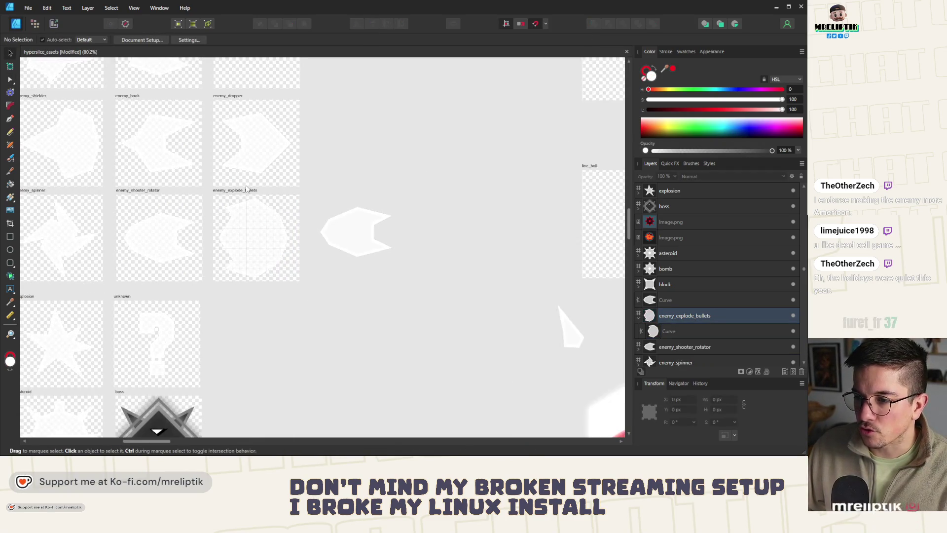
{"action": "scroll", "coordinate": [193, 212], "scroll_direction": "up", "scroll_amount": 5}
{"action": "scroll", "coordinate": [193, 213], "scroll_direction": "down", "scroll_amount": 3}
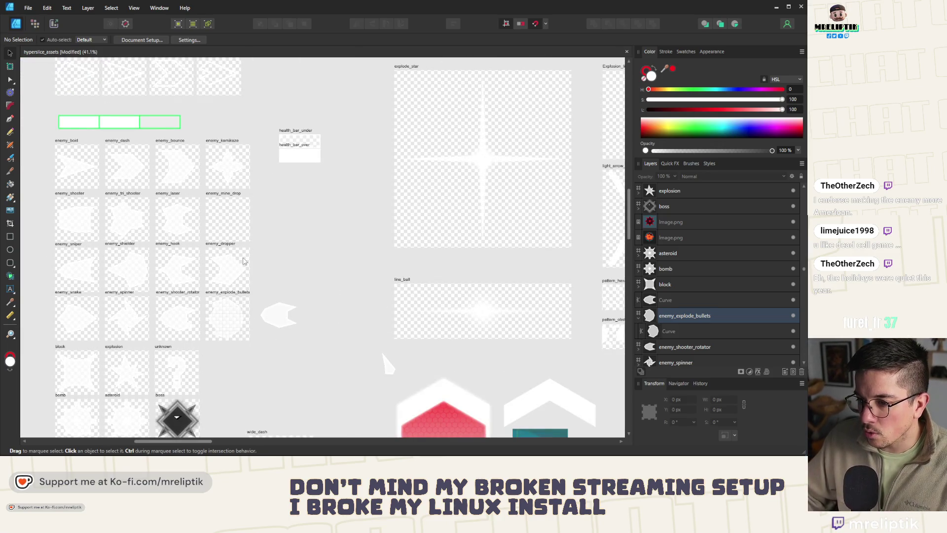
{"action": "scroll", "coordinate": [243, 261], "scroll_direction": "up", "scroll_amount": 2}
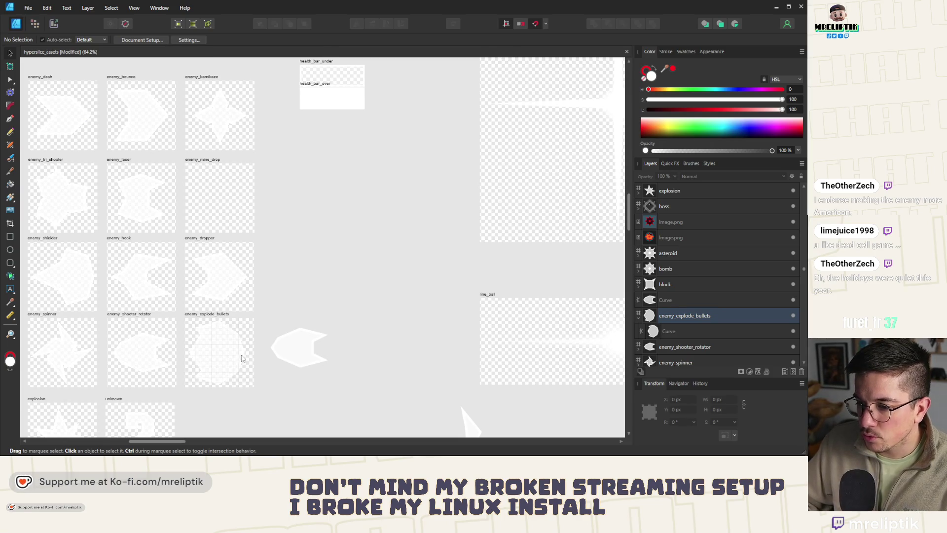
{"action": "left_click", "coordinate": [218, 337]}
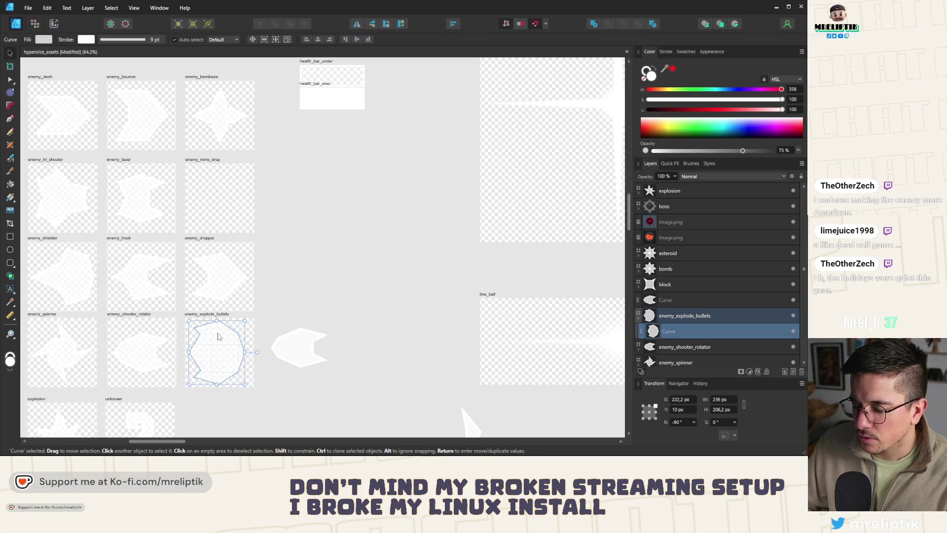
{"action": "key", "text": "alt"}
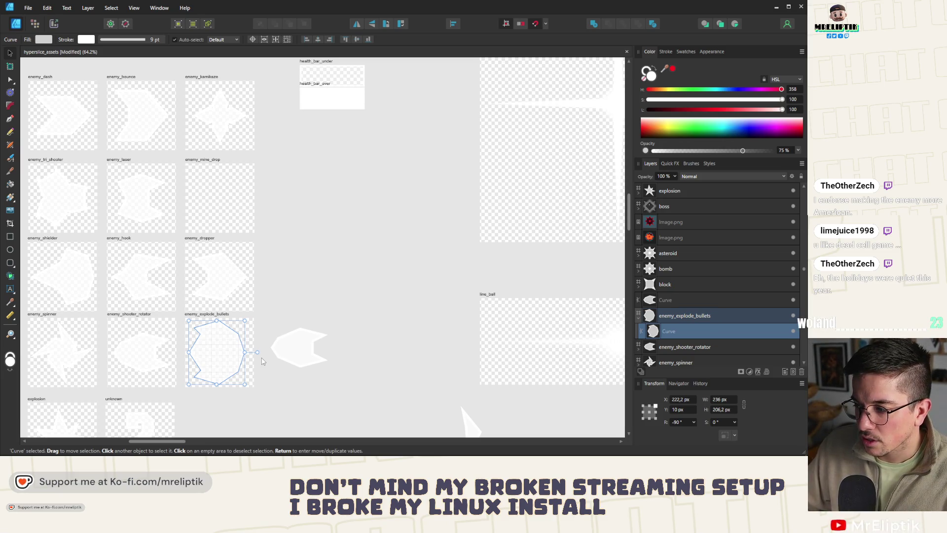
Paste the reference back, undo four recent edits, and select the 236 × 188.3 px outline.
{"action": "key", "text": "ctrl+v"}
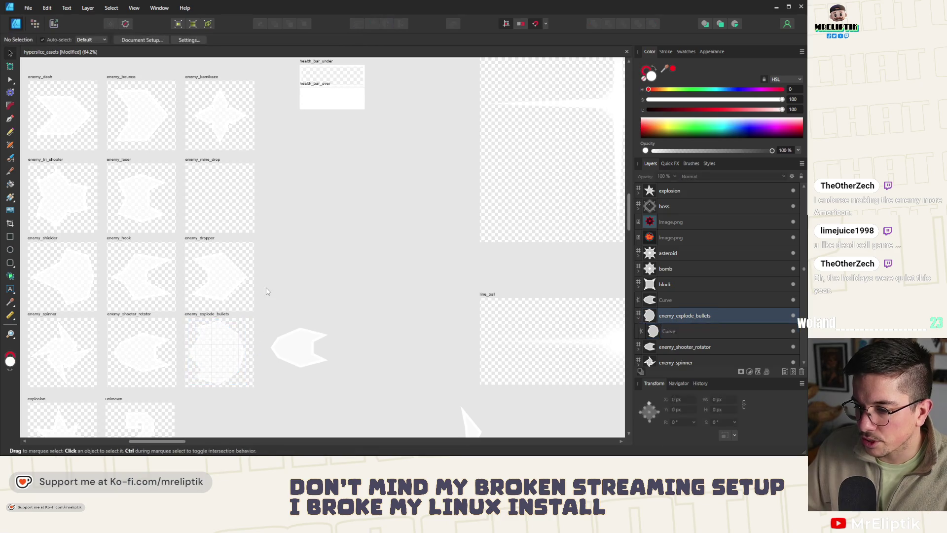
{"action": "key", "text": "ctrl+z"}
{"action": "key", "text": "ctrl+z"}
{"action": "key", "text": "ctrl+z"}
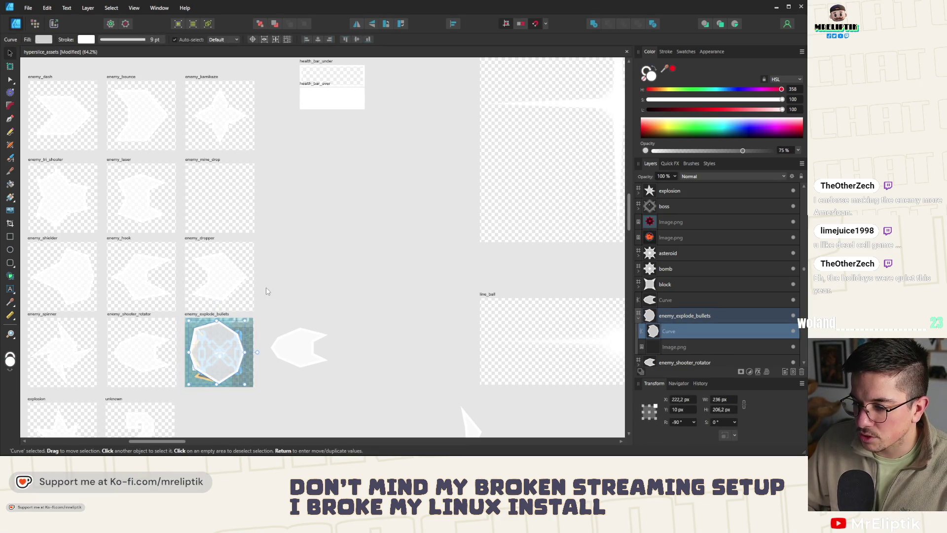
{"action": "key", "text": "ctrl+z"}
{"action": "key", "text": "ctrl+z"}
{"action": "key", "text": "ctrl+z"}
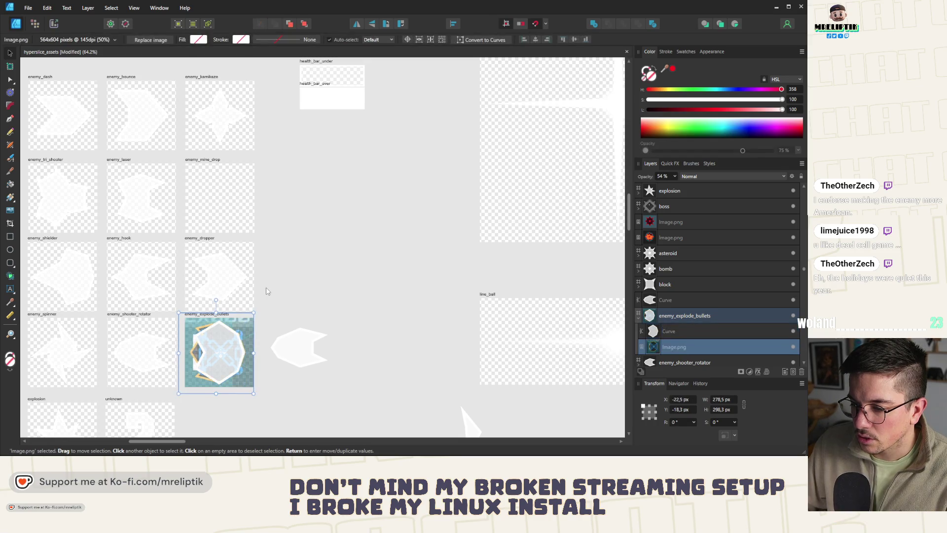
{"action": "key", "text": "ctrl+z"}
{"action": "key", "text": "ctrl+z"}
{"action": "key", "text": "ctrl+z"}
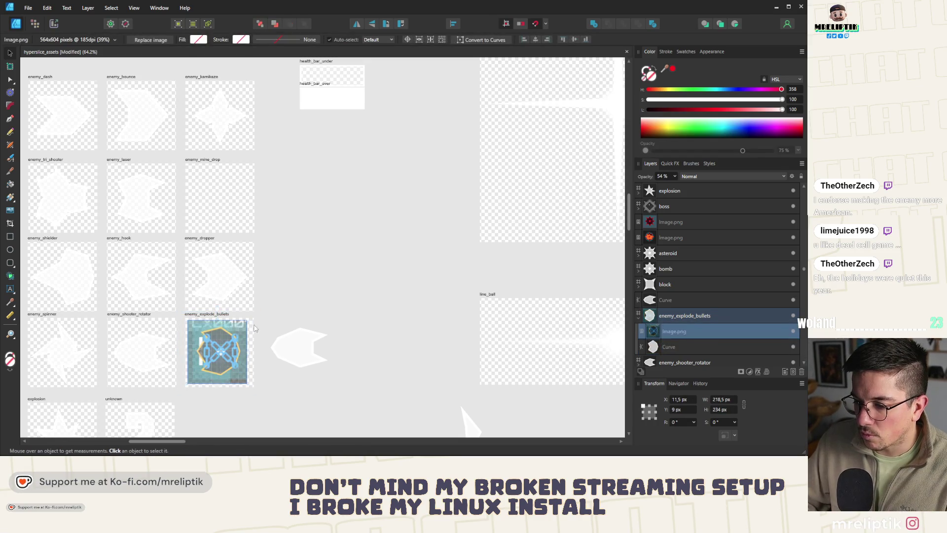
{"action": "key", "text": "ctrl+z"}
{"action": "key", "text": "ctrl+z"}
{"action": "key", "text": "ctrl+z"}
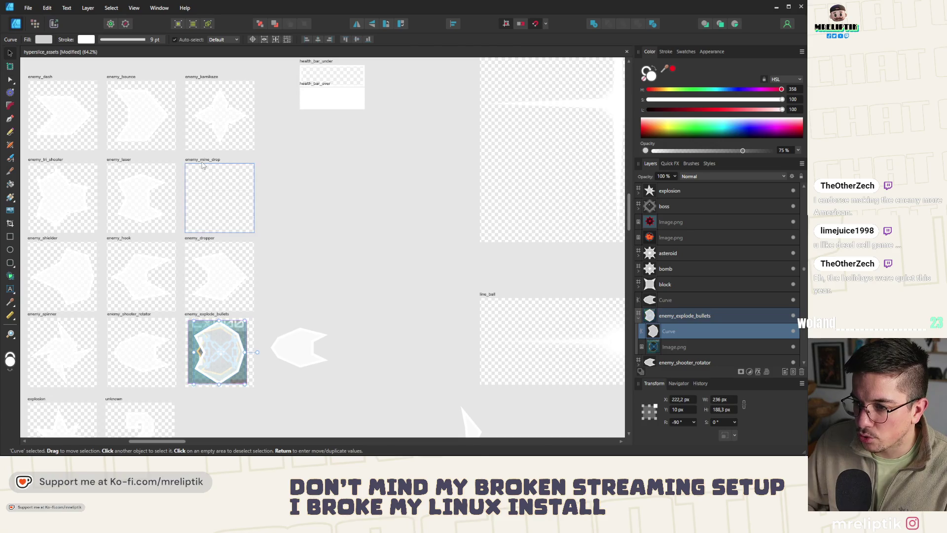
{"action": "left_click", "coordinate": [212, 348]}
{"action": "scroll", "coordinate": [213, 348], "scroll_direction": "up", "scroll_amount": 3}
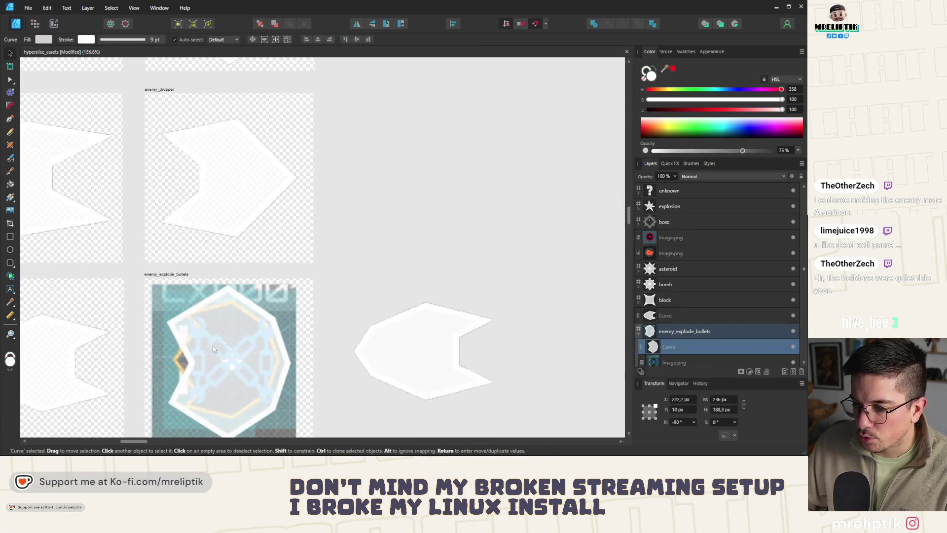
Enlarge the Image.png reference from its corners to roughly 278×298 px.
{"action": "scroll", "coordinate": [220, 314], "scroll_direction": "up", "scroll_amount": 1}
{"action": "scroll", "coordinate": [249, 315], "scroll_direction": "up", "scroll_amount": 1}
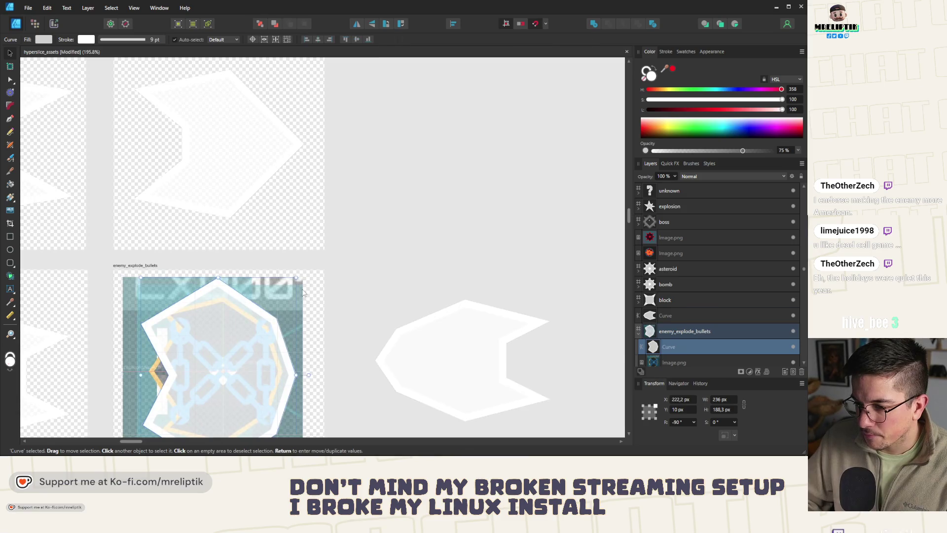
{"action": "left_click", "coordinate": [296, 288]}
{"action": "left_click_drag", "start_coordinate": [303, 272], "coordinate": [319, 258]}
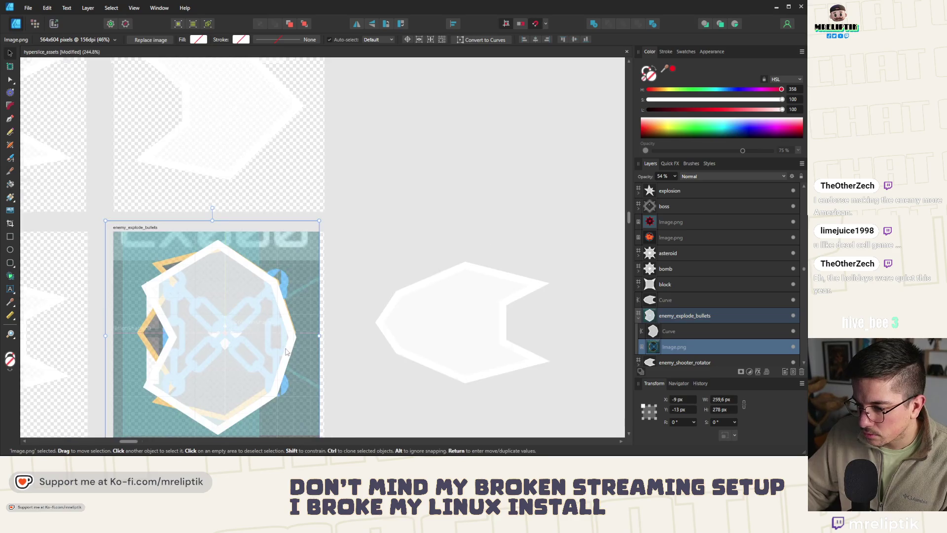
{"action": "scroll", "coordinate": [328, 256], "scroll_direction": "up", "scroll_amount": 3}
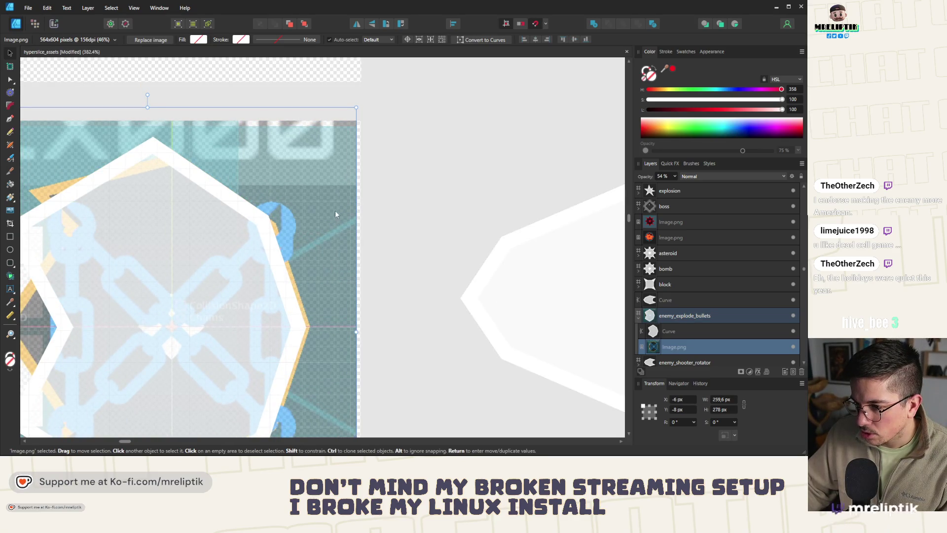
{"action": "key", "text": "alt"}
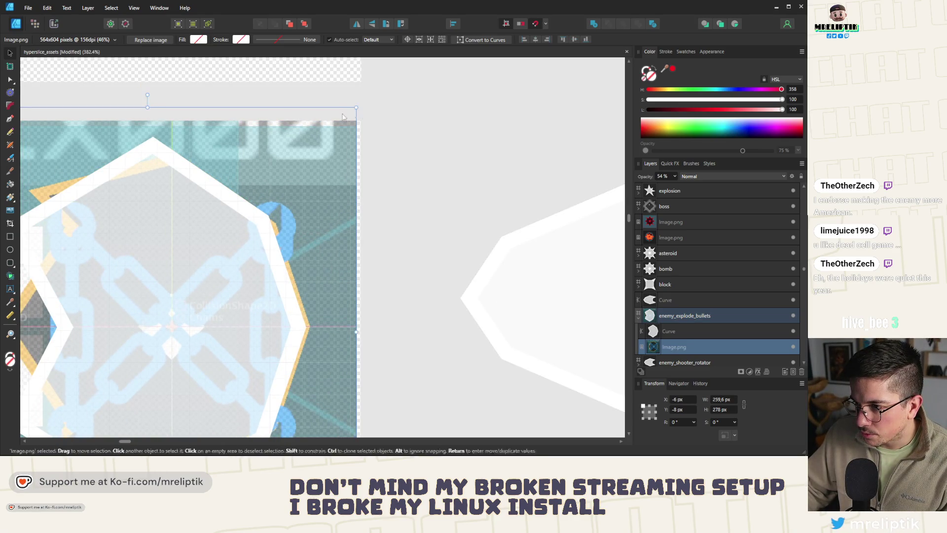
{"action": "scroll", "coordinate": [299, 123], "scroll_direction": "down", "scroll_amount": 3}
{"action": "mouse_move", "coordinate": [328, 345]}
{"action": "left_mouse_down"}
{"action": "mouse_move", "coordinate": [349, 359]}
{"action": "mouse_move", "coordinate": [338, 354]}
{"action": "left_mouse_up"}
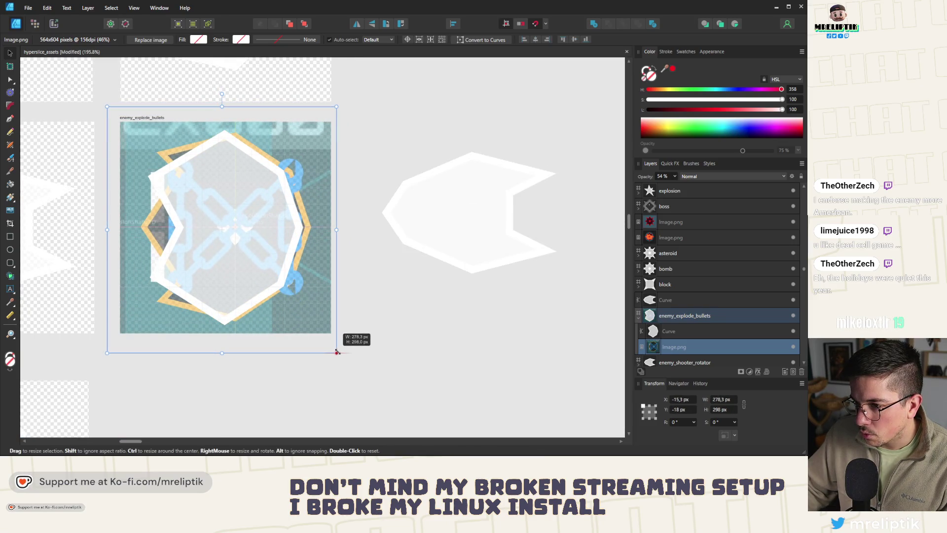
{"action": "scroll", "coordinate": [315, 225], "scroll_direction": "up", "scroll_amount": 4}
Shift, slightly shrink, and nudge the reference to 274.5 × 294 px at X -21.1, Y -16.
{"action": "mouse_move", "coordinate": [316, 225]}
{"action": "left_mouse_down"}
{"action": "mouse_move", "coordinate": [323, 230]}
{"action": "mouse_move", "coordinate": [306, 233]}
{"action": "left_mouse_up"}
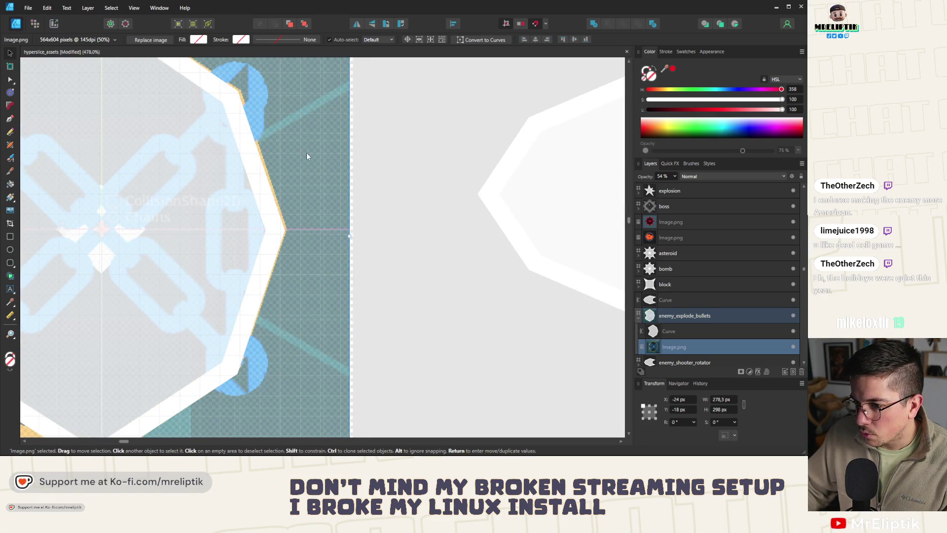
{"action": "scroll", "coordinate": [313, 189], "scroll_direction": "down", "scroll_amount": 1}
{"action": "scroll", "coordinate": [338, 85], "scroll_direction": "up", "scroll_amount": 3}
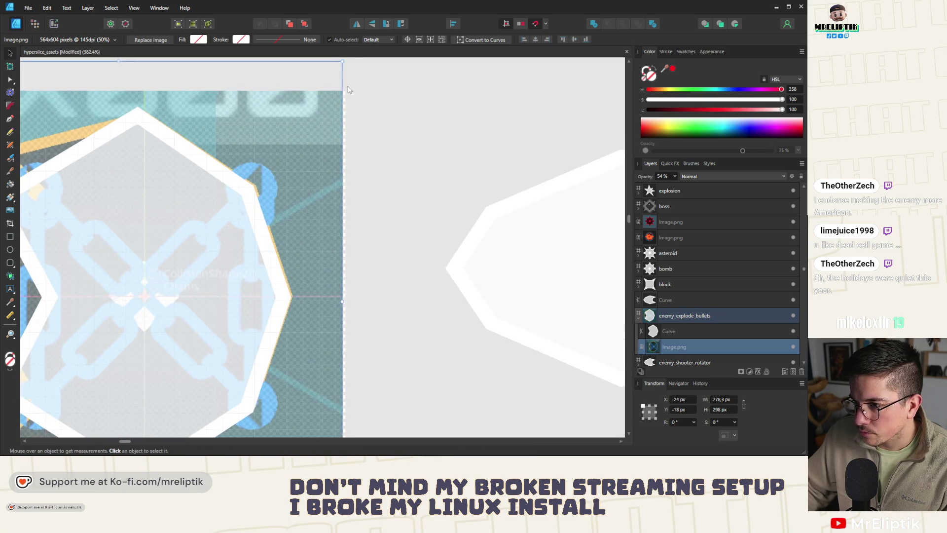
{"action": "left_click_drag", "start_coordinate": [341, 63], "coordinate": [345, 96]}
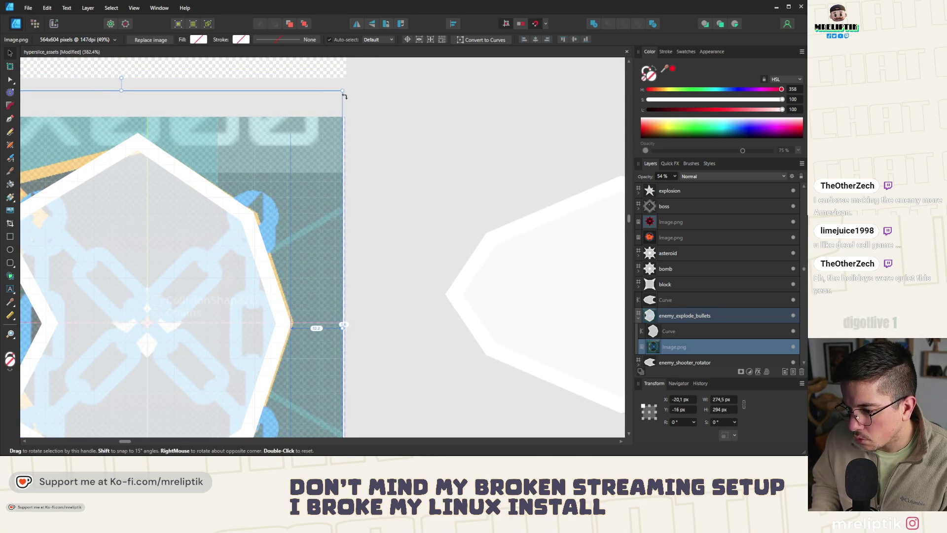
{"action": "key", "text": "Left"}
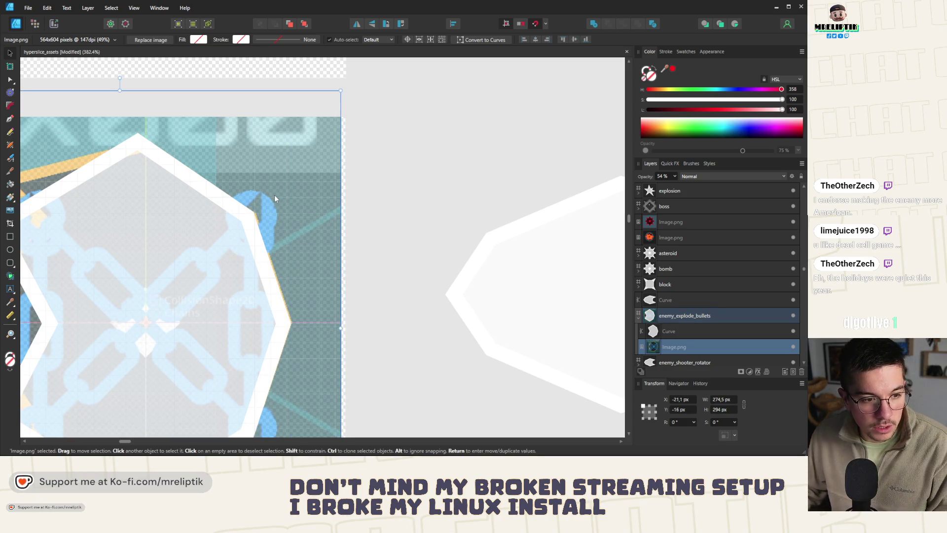
{"action": "scroll", "coordinate": [268, 200], "scroll_direction": "down", "scroll_amount": 5}
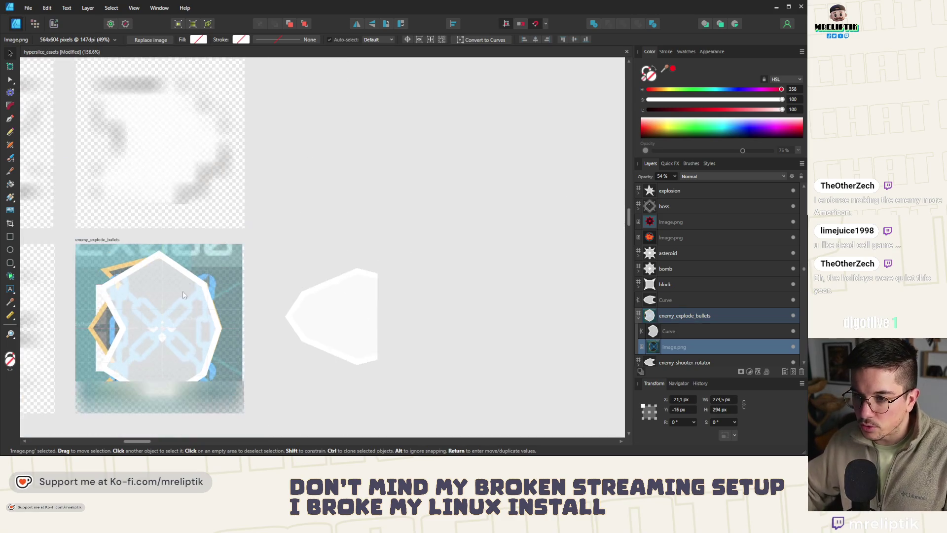
Select the outline and move its upper-left node up to match the reference.
{"action": "scroll", "coordinate": [131, 280], "scroll_direction": "up", "scroll_amount": 3}
{"action": "left_click", "coordinate": [99, 292]}
{"action": "scroll", "coordinate": [117, 184], "scroll_direction": "down", "scroll_amount": 2}
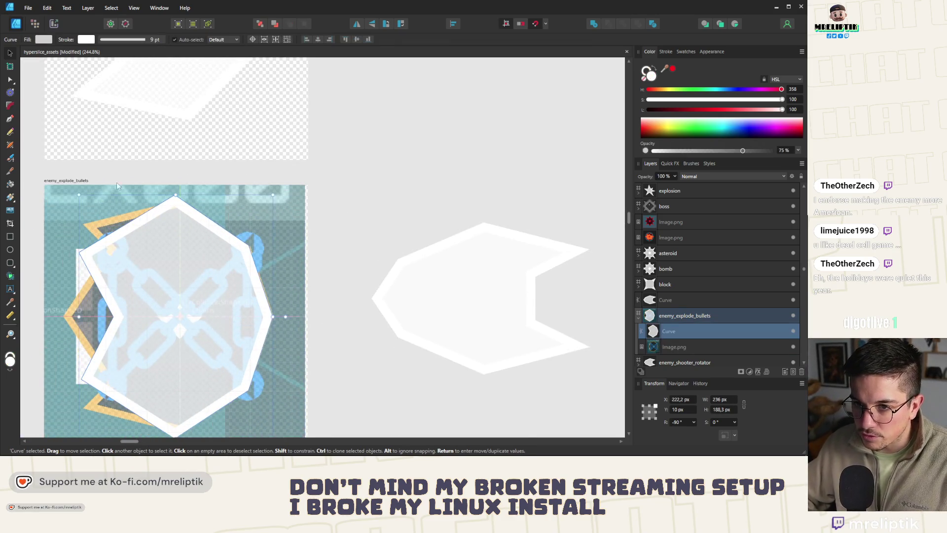
{"action": "left_click", "coordinate": [10, 80]}
{"action": "scroll", "coordinate": [131, 331], "scroll_direction": "up", "scroll_amount": 5}
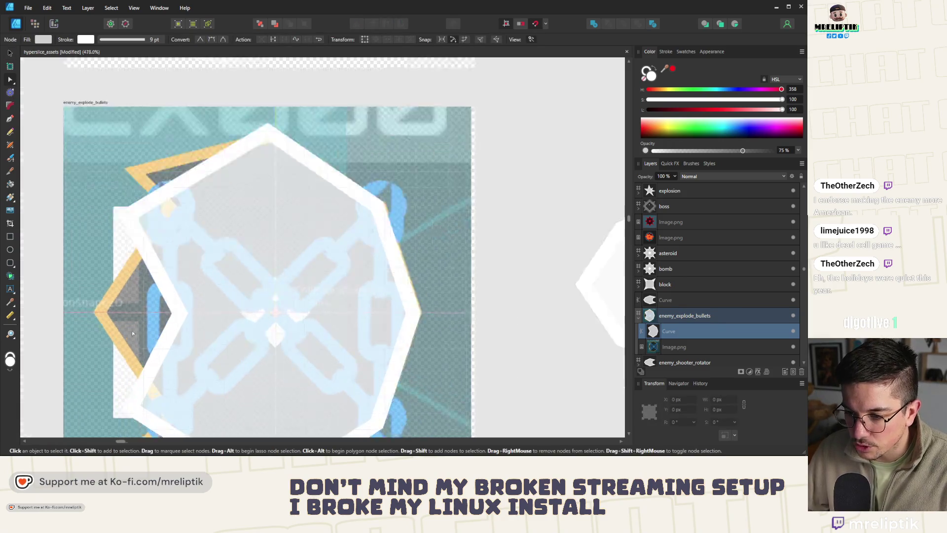
{"action": "left_click", "coordinate": [209, 296]}
{"action": "scroll", "coordinate": [209, 296], "scroll_direction": "down", "scroll_amount": 3}
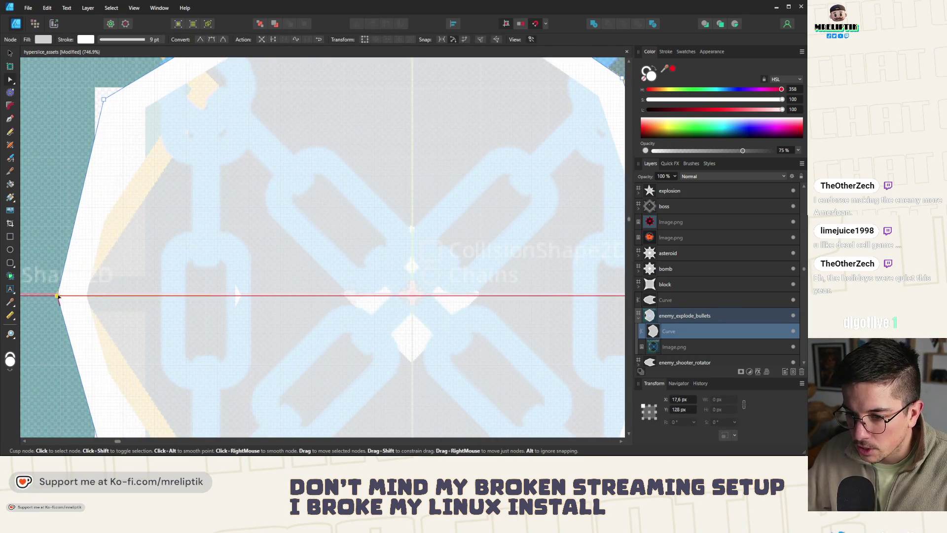
{"action": "scroll", "coordinate": [99, 191], "scroll_direction": "down", "scroll_amount": 2}
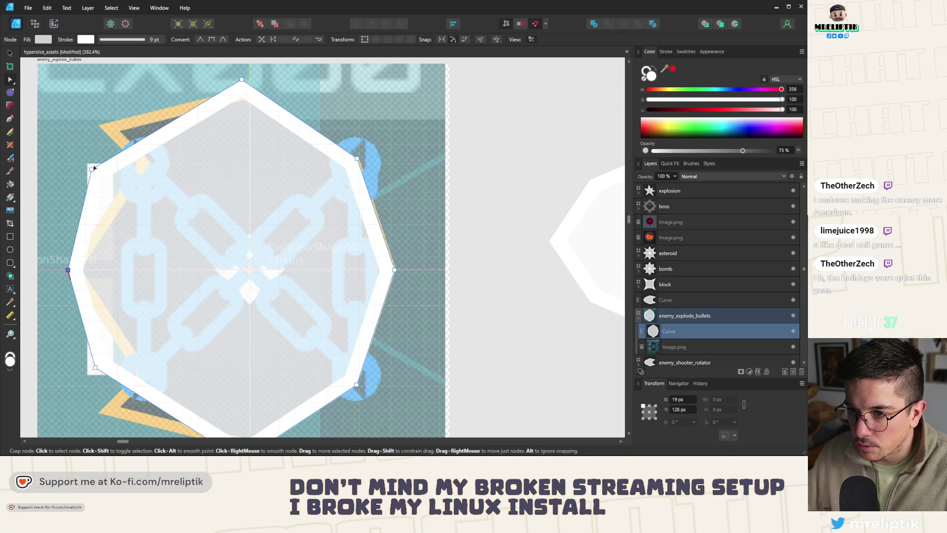
{"action": "mouse_move", "coordinate": [94, 170]}
{"action": "left_mouse_down"}
{"action": "mouse_move", "coordinate": [103, 130]}
{"action": "mouse_move", "coordinate": [103, 141]}
{"action": "mouse_move", "coordinate": [98, 136]}
{"action": "left_mouse_up"}
{"action": "scroll", "coordinate": [101, 128], "scroll_direction": "up", "scroll_amount": 6}
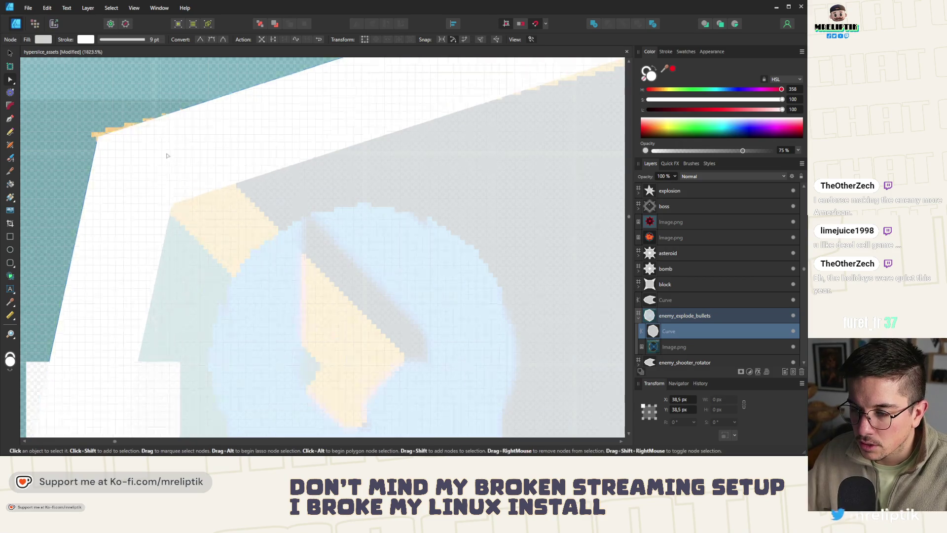
{"action": "scroll", "coordinate": [129, 236], "scroll_direction": "down", "scroll_amount": 5}
Pull the left-side nodes inward into upper and lower notches, fine-tuning the lower one.
{"action": "left_click_drag", "start_coordinate": [127, 244], "coordinate": [202, 224]}
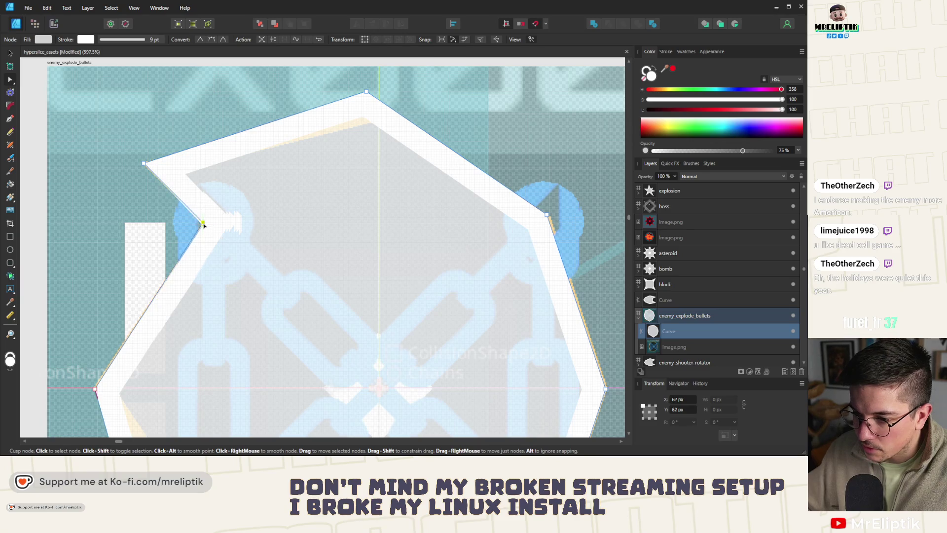
{"action": "scroll", "coordinate": [203, 224], "scroll_direction": "down", "scroll_amount": 6}
{"action": "scroll", "coordinate": [187, 328], "scroll_direction": "up", "scroll_amount": 5}
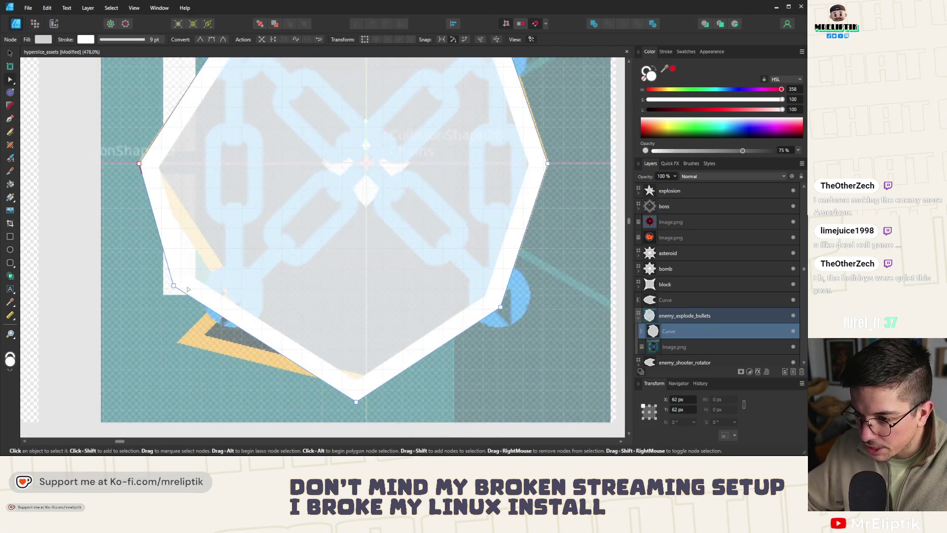
{"action": "mouse_move", "coordinate": [174, 287]}
{"action": "left_mouse_down"}
{"action": "mouse_move", "coordinate": [179, 343]}
{"action": "mouse_move", "coordinate": [226, 293]}
{"action": "left_mouse_up"}
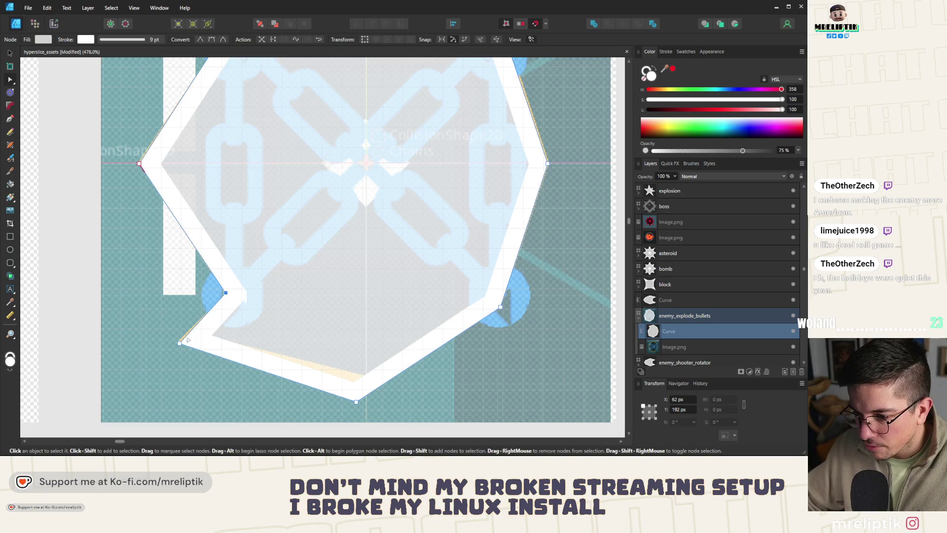
{"action": "left_click_drag", "start_coordinate": [179, 345], "coordinate": [177, 344]}
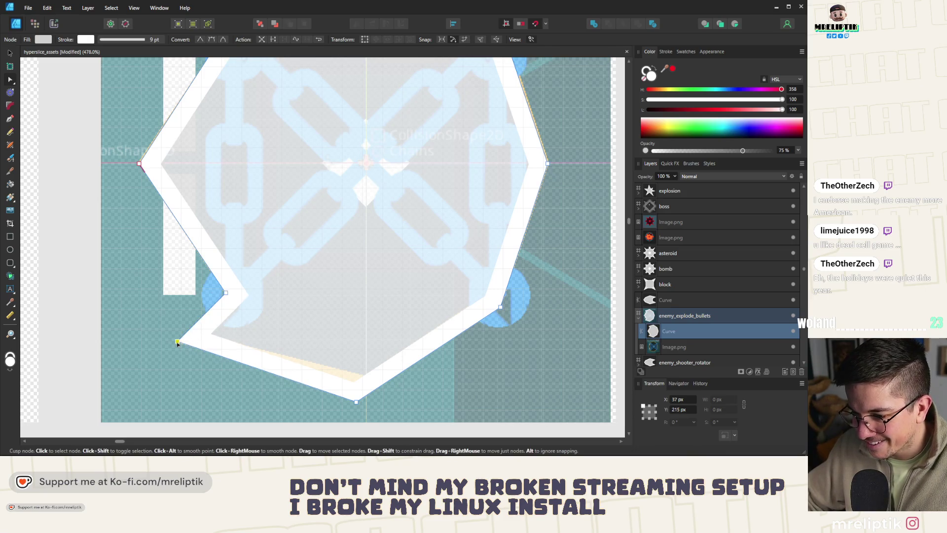
{"action": "scroll", "coordinate": [178, 344], "scroll_direction": "up", "scroll_amount": 5}
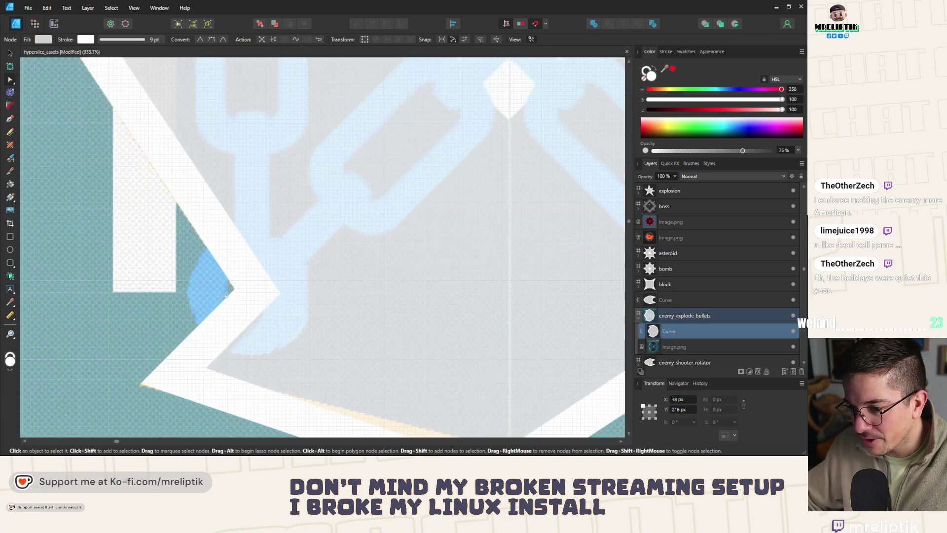
{"action": "mouse_move", "coordinate": [236, 286]}
{"action": "left_mouse_down"}
{"action": "mouse_move", "coordinate": [237, 296]}
{"action": "mouse_move", "coordinate": [242, 290]}
{"action": "left_mouse_up"}
{"action": "scroll", "coordinate": [243, 291], "scroll_direction": "down", "scroll_amount": 8}
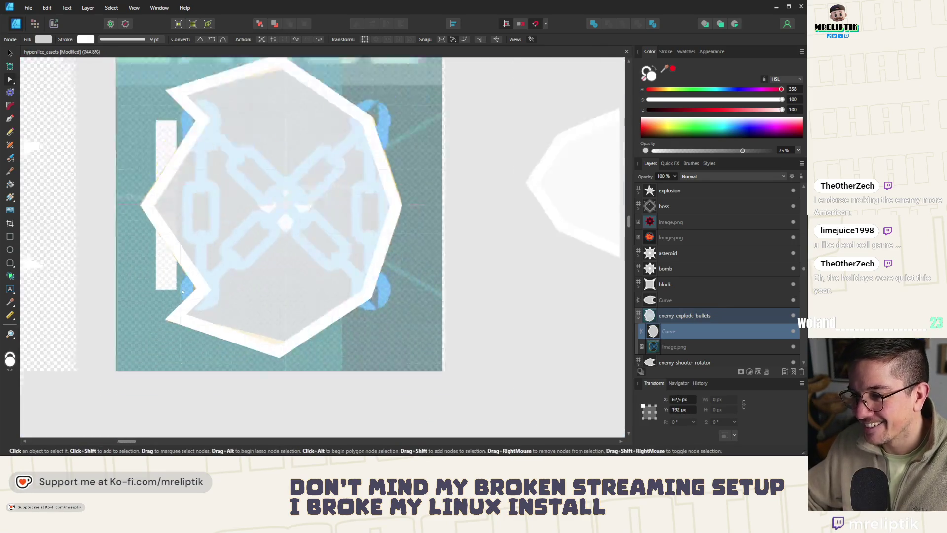
Delete the Image.png reference and select the enemy_explode_bullets artboard.
{"action": "left_click", "coordinate": [10, 53]}
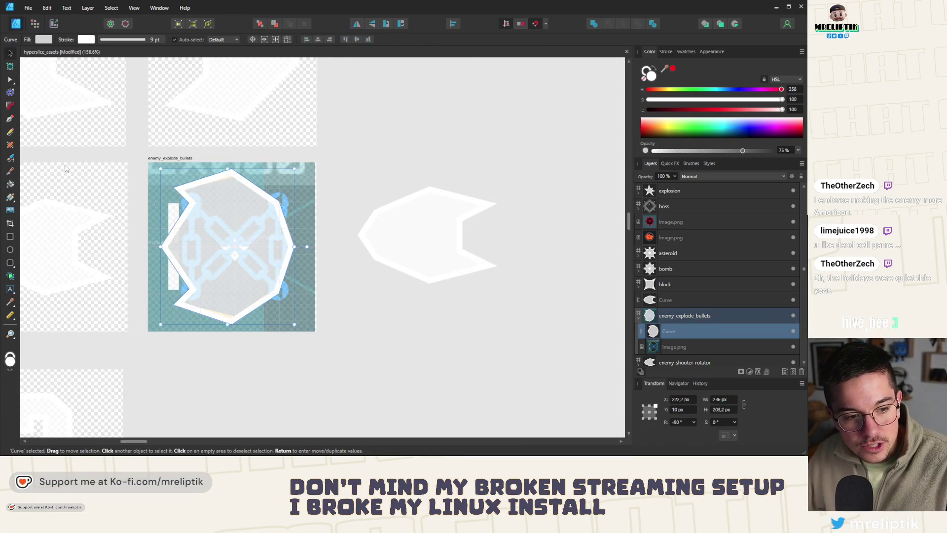
{"action": "left_click", "coordinate": [307, 189]}
{"action": "key", "text": "Delete"}
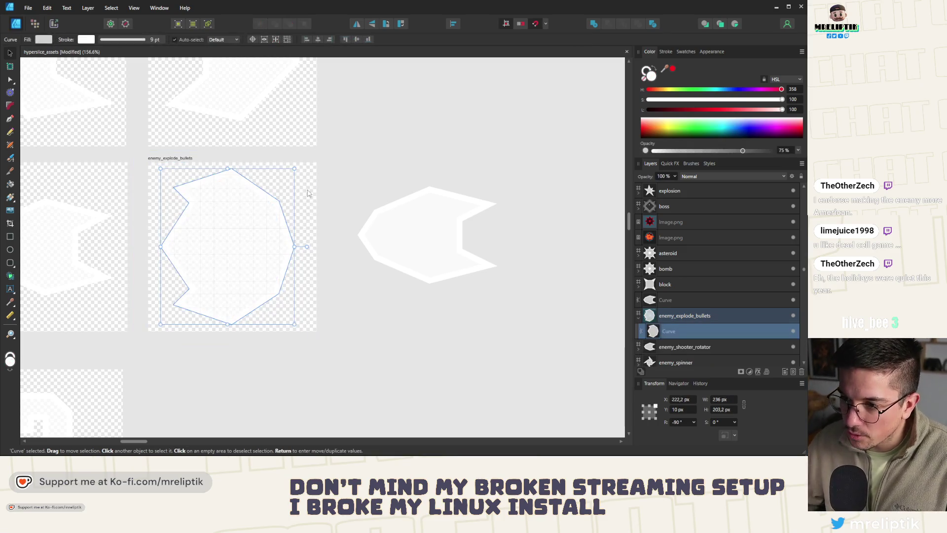
{"action": "left_click", "coordinate": [307, 191]}
{"action": "left_click", "coordinate": [192, 159]}
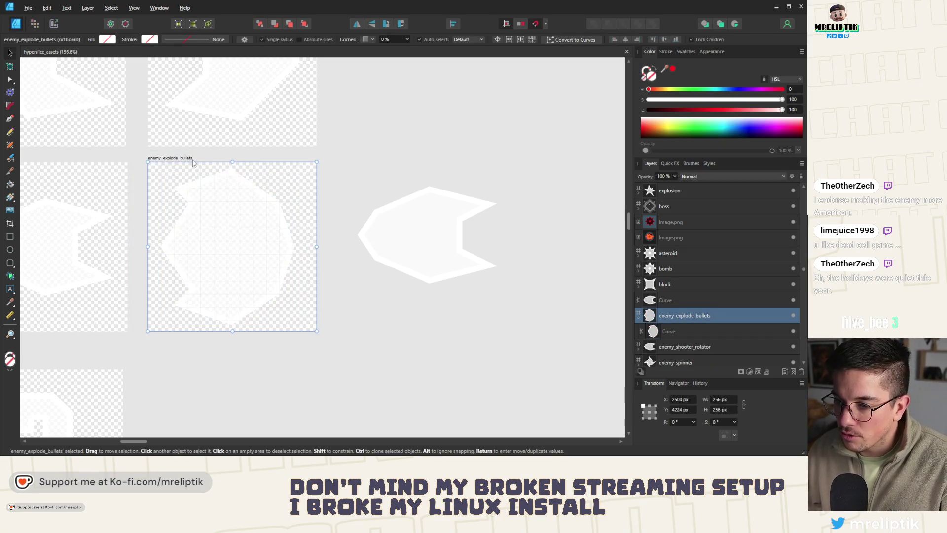
Export the selected artboard, browsing to the project's scenes/enemies/visuals folder.
{"action": "key", "text": "ctrl+alt+shift+w"}
{"action": "left_click", "coordinate": [456, 376]}
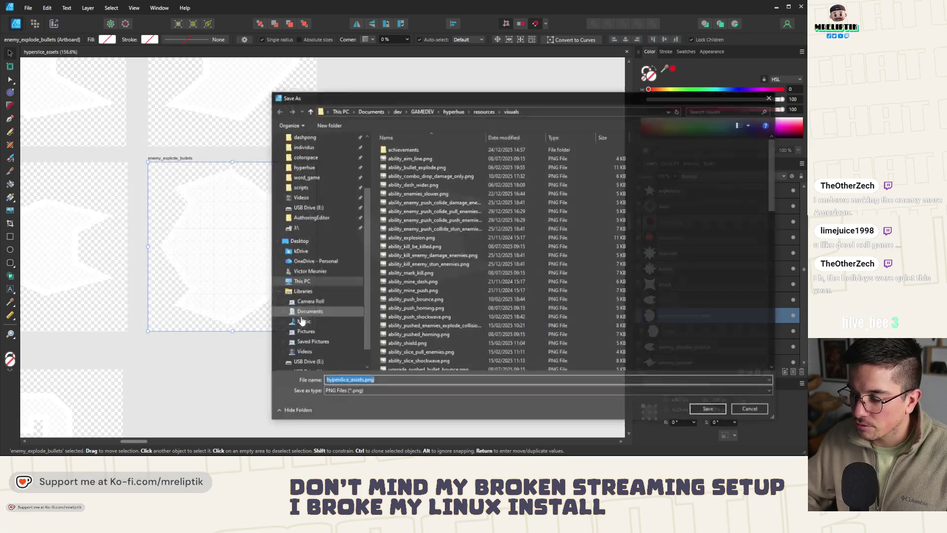
{"action": "left_click", "coordinate": [477, 111]}
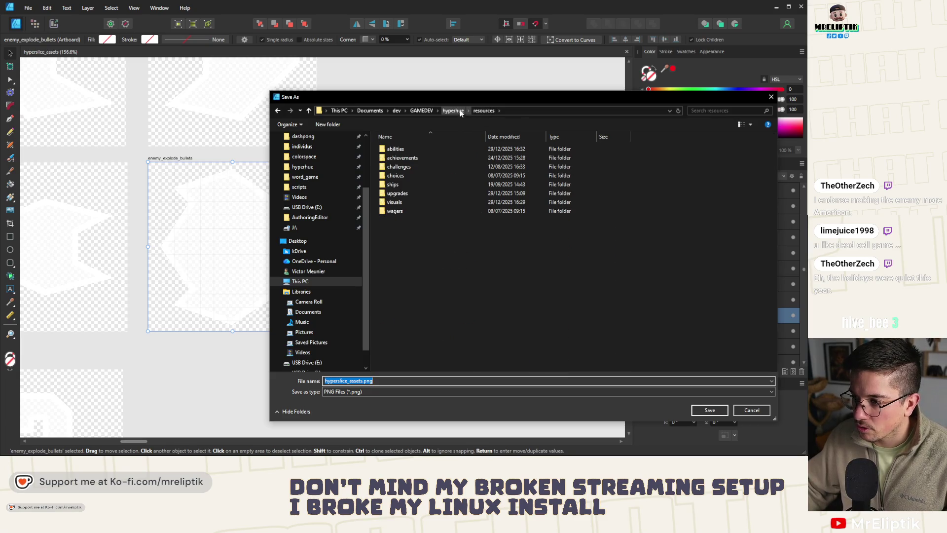
{"action": "left_click", "coordinate": [453, 111]}
{"action": "double_click", "coordinate": [402, 229]}
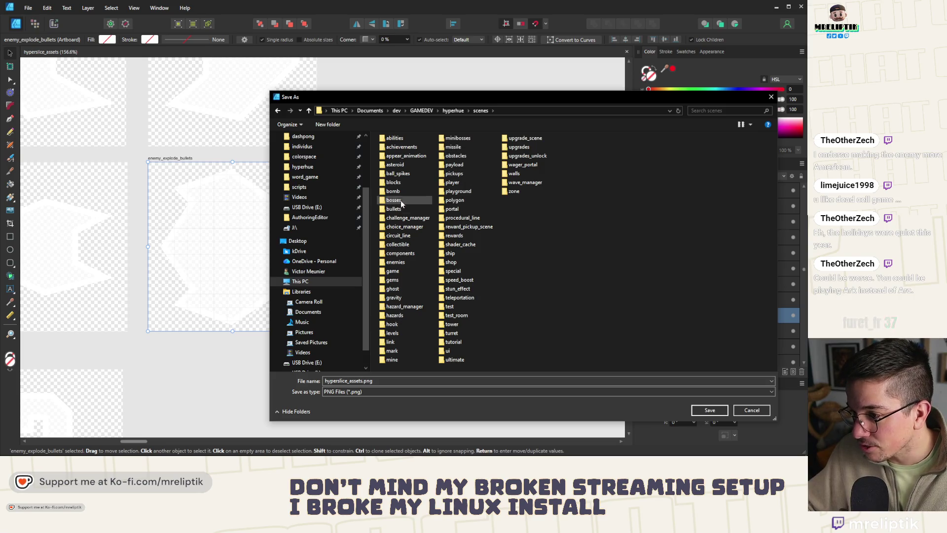
{"action": "double_click", "coordinate": [397, 262]}
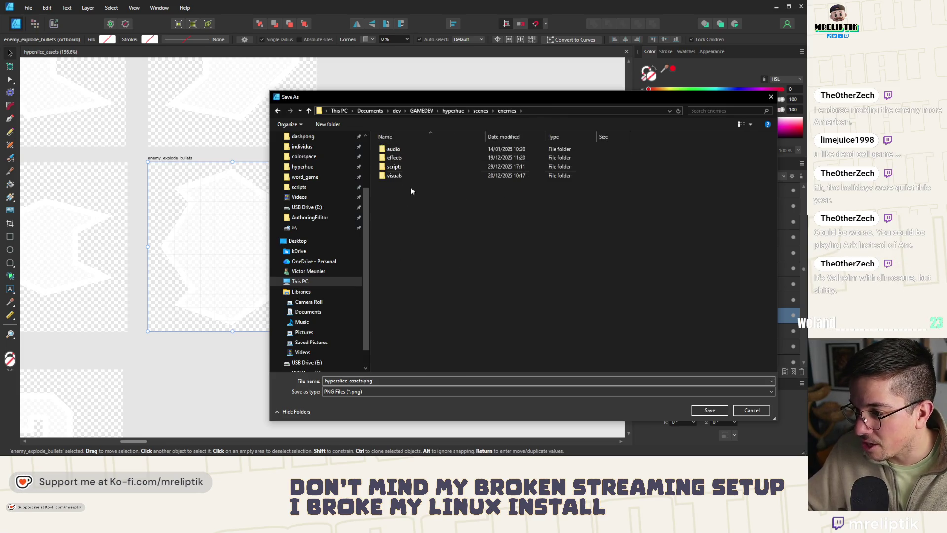
{"action": "double_click", "coordinate": [394, 176]}
Name the file enemy_explode_bullets.png, based on an existing icon's name, and save it.
{"action": "scroll", "coordinate": [424, 316], "scroll_direction": "down", "scroll_amount": 1}
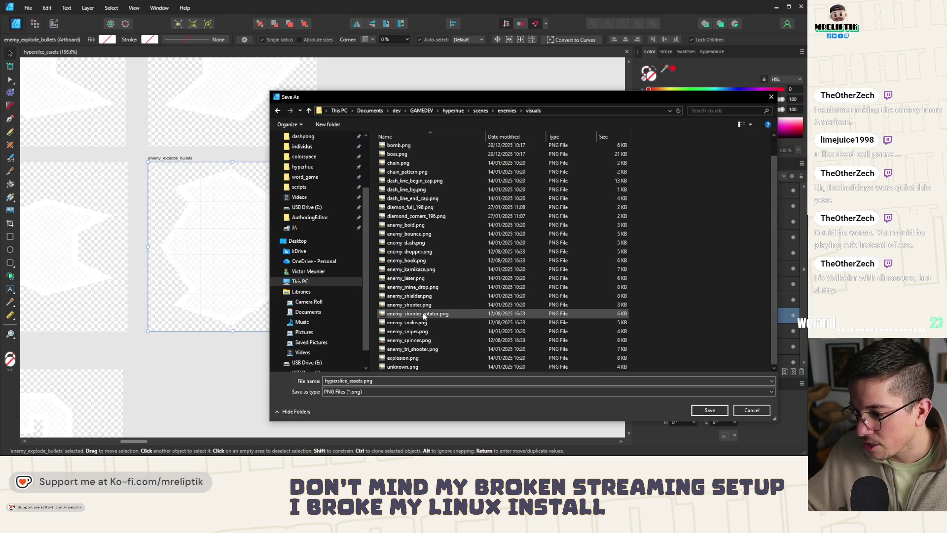
{"action": "left_click", "coordinate": [412, 349]}
{"action": "left_click", "coordinate": [367, 381]}
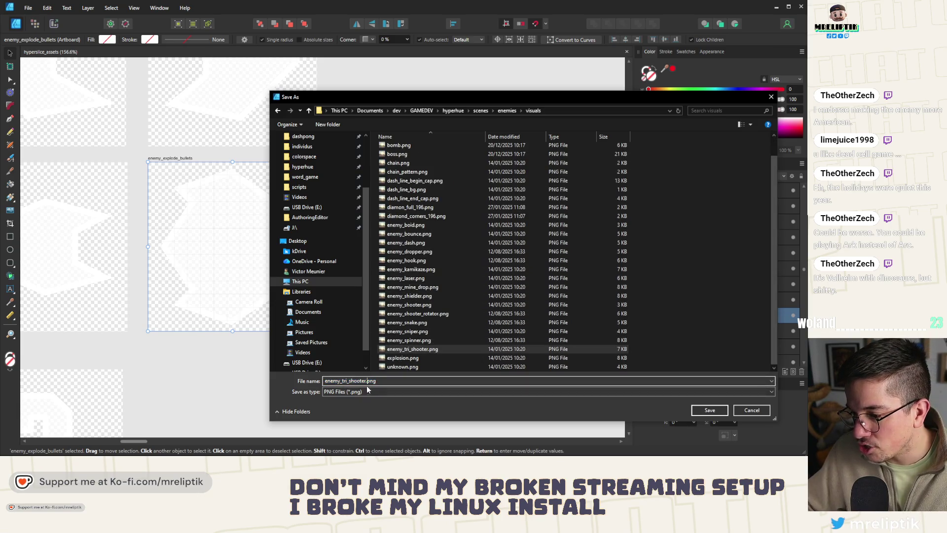
{"action": "key", "text": "BackSpace"}
{"action": "key", "text": "BackSpace"}
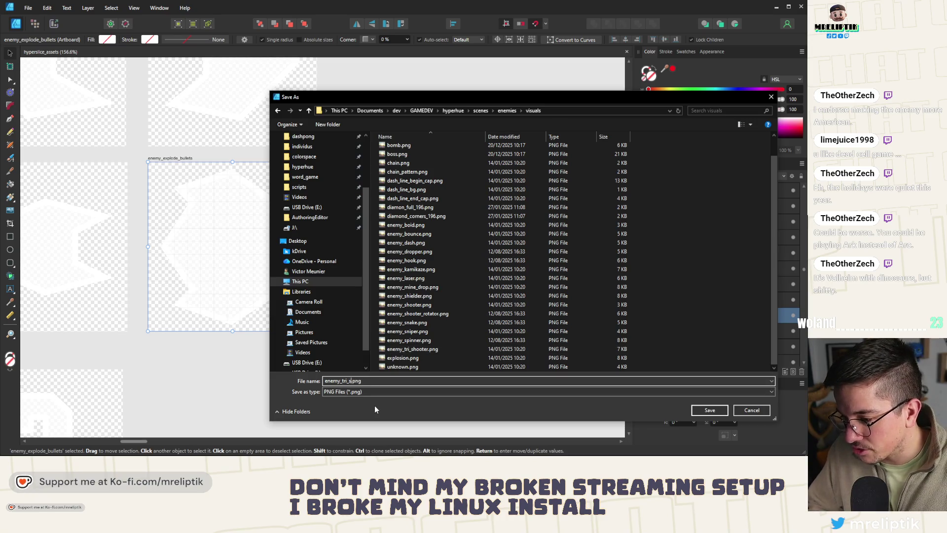
{"action": "key", "text": "BackSpace"}
{"action": "type", "text": "explode_bu"}
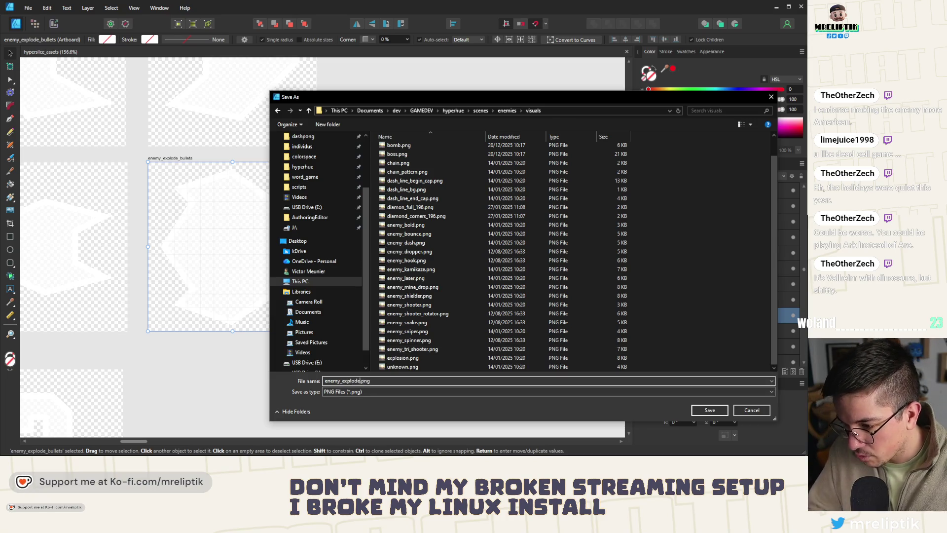
{"action": "type", "text": "llets"}
{"action": "key", "text": "Return"}
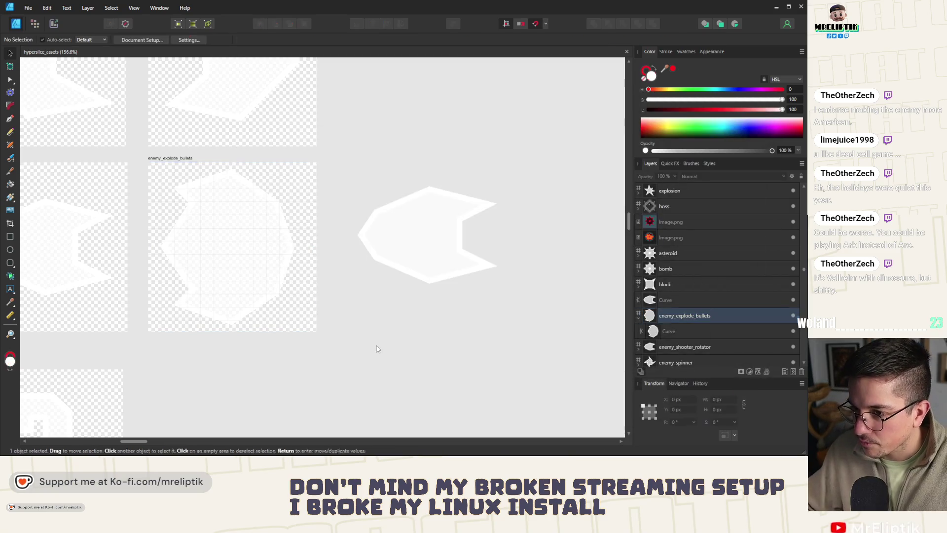
Back in Godot, open the globals scene and its attached globals.gd script.
{"action": "key", "text": "alt+Tab"}
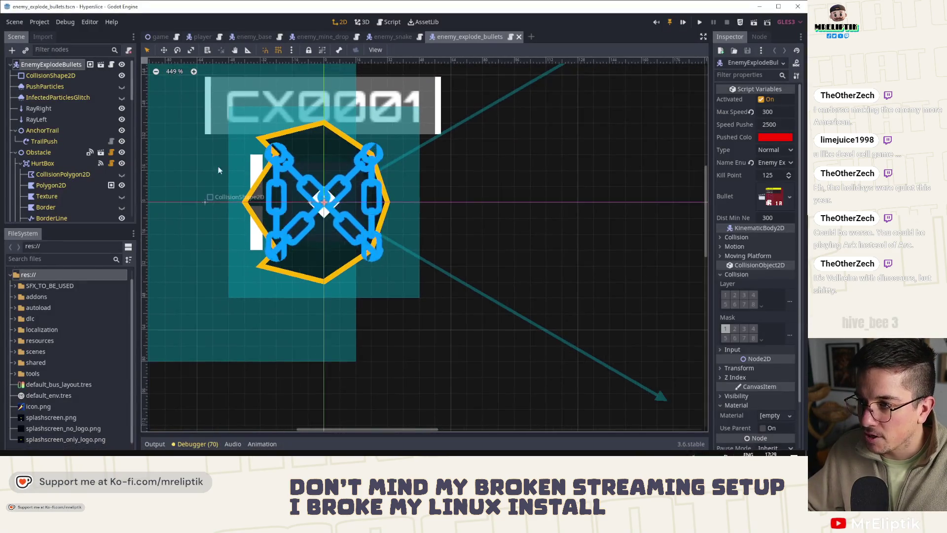
{"action": "key", "text": "ctrl+shift+o"}
{"action": "type", "text": "globals"}
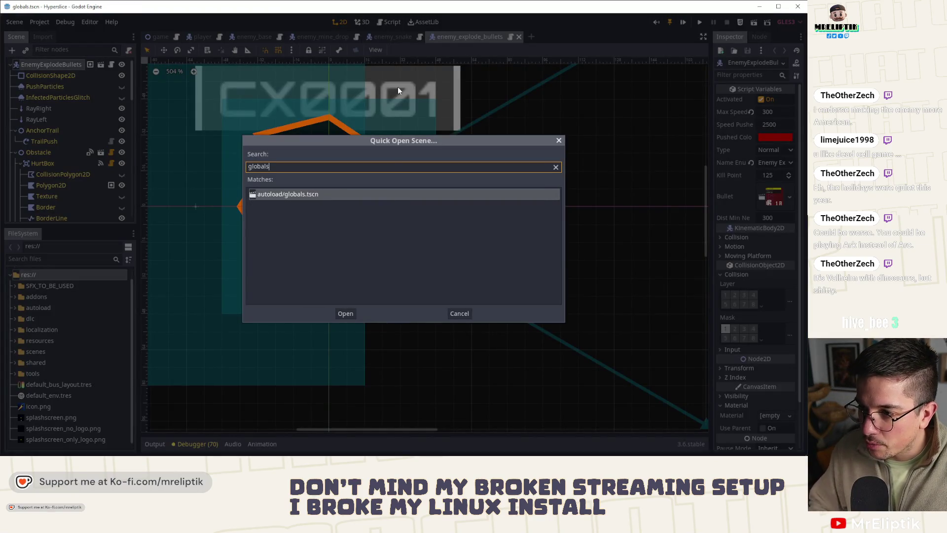
{"action": "key", "text": "Return"}
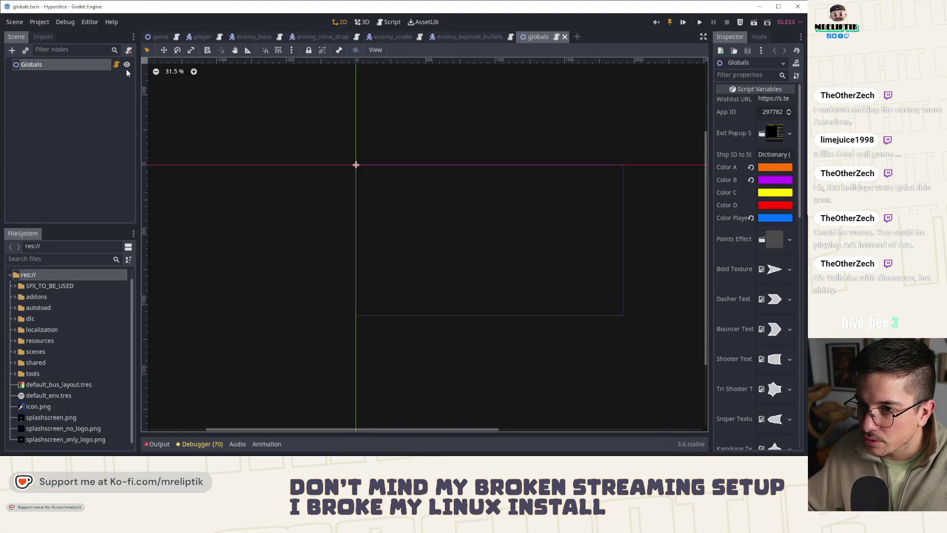
{"action": "left_click", "coordinate": [117, 66]}
{"action": "scroll", "coordinate": [417, 299], "scroll_direction": "up", "scroll_amount": 5}
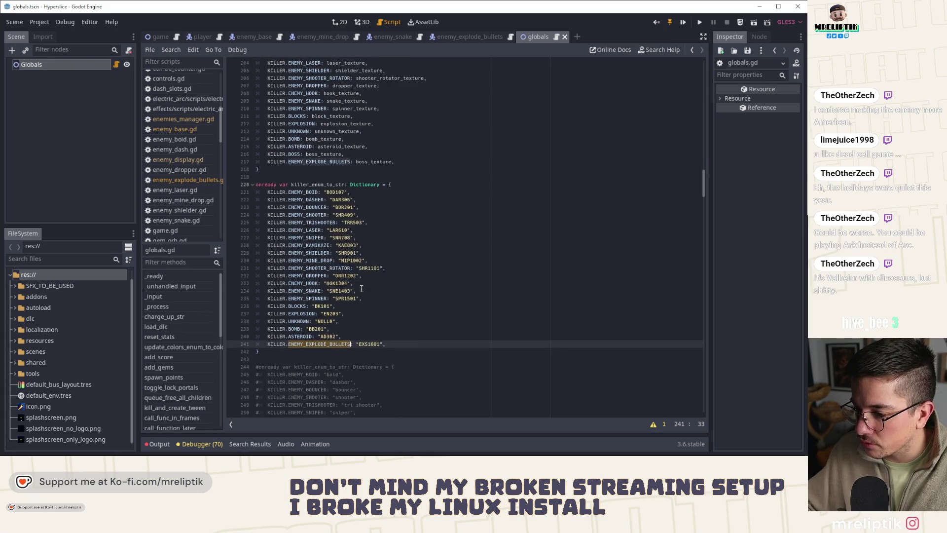
{"action": "scroll", "coordinate": [416, 298], "scroll_direction": "up", "scroll_amount": 1}
Replace boss_texture with enemy_explode_bullets_texture in the ENEMY_EXPLODE_BULLETS entry on line 217.
{"action": "double_click", "coordinate": [367, 298]}
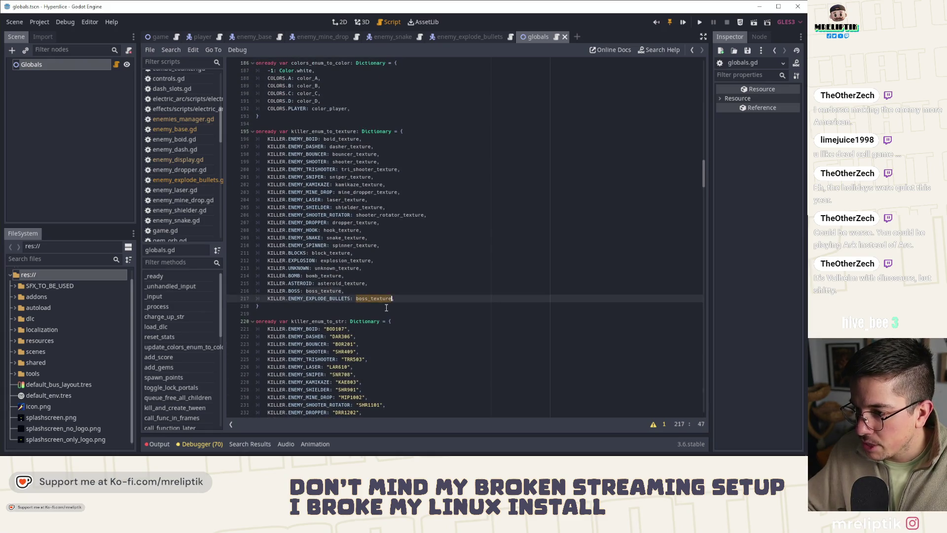
{"action": "scroll", "coordinate": [387, 308], "scroll_direction": "up", "scroll_amount": 2}
{"action": "type", "text": "enemy_explode_te"}
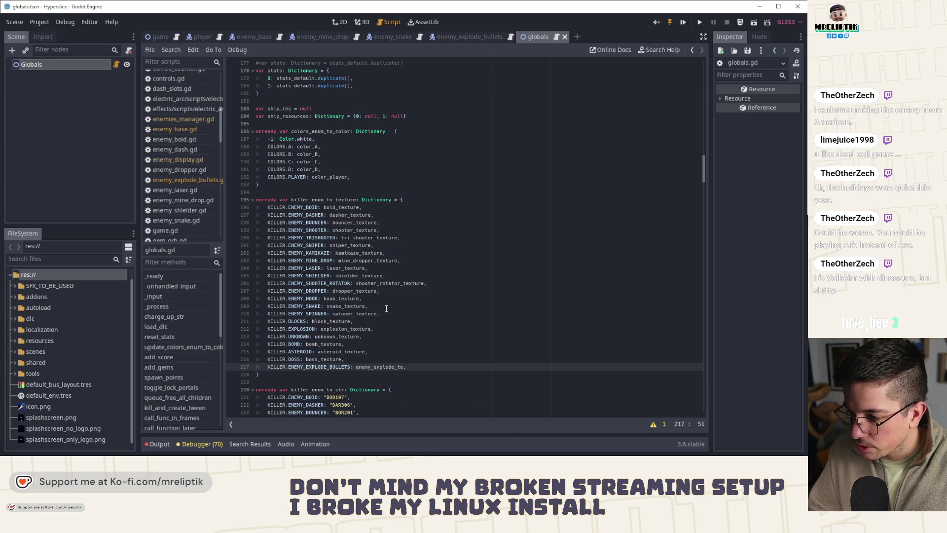
{"action": "key", "text": "BackSpace"}
{"action": "type", "text": "bu"}
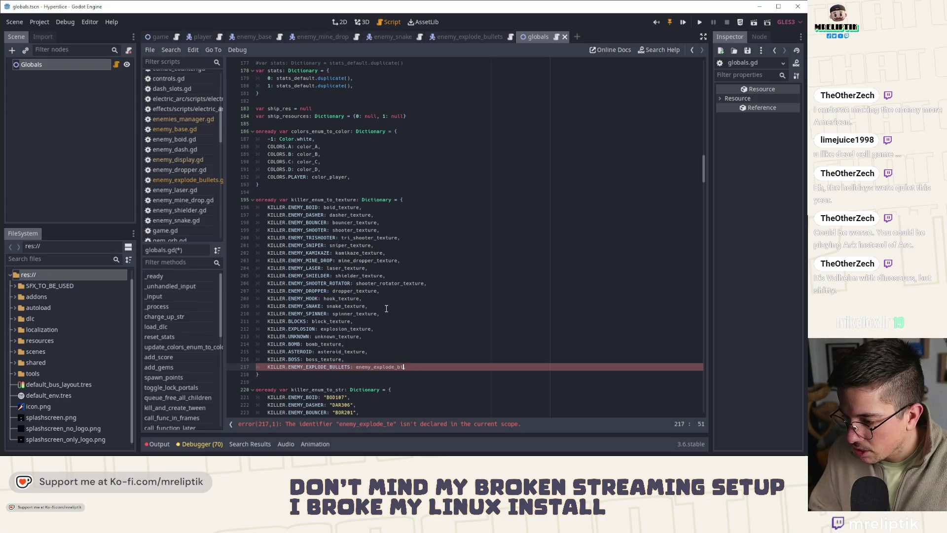
{"action": "type", "text": "llets_textu"}
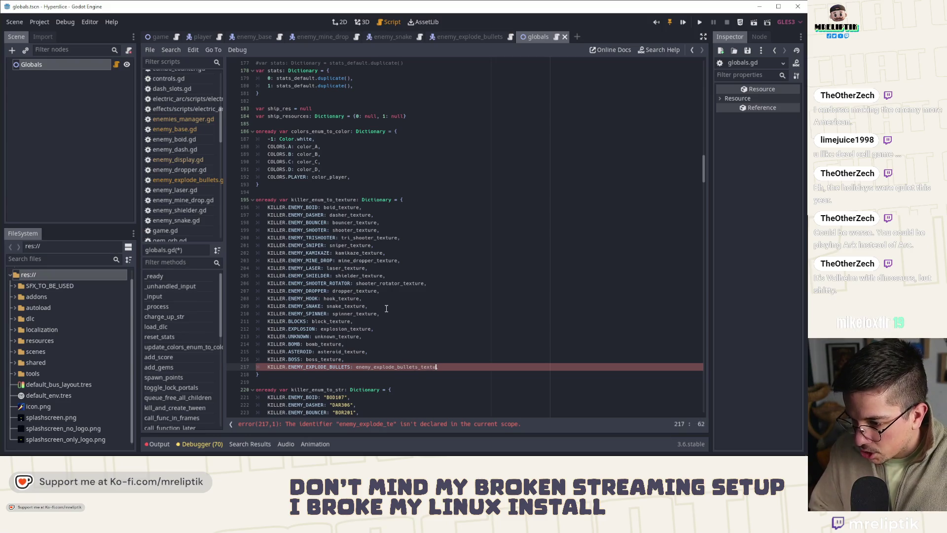
{"action": "type", "text": "re"}
{"action": "key", "text": "Return"}
{"action": "type", "text": ","}
{"action": "left_click", "coordinate": [331, 359]}
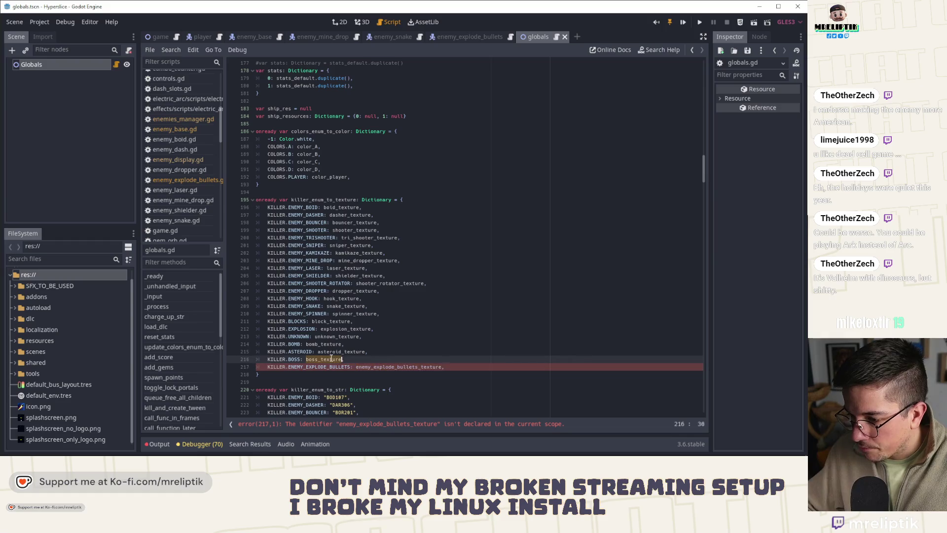
Find the enemy texture declarations and duplicate the spinner_texture line.
{"action": "key", "text": "ctrl+f"}
{"action": "left_click", "coordinate": [583, 414]}
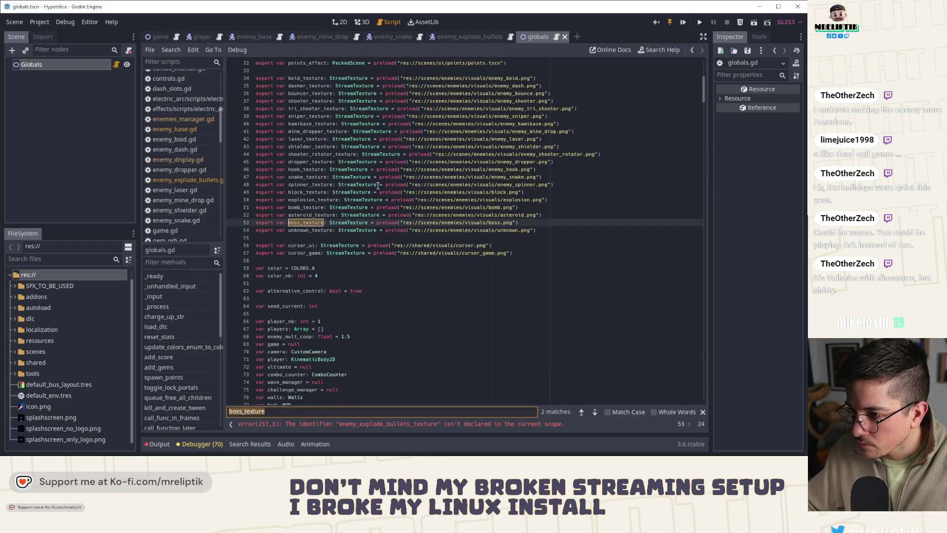
{"action": "scroll", "coordinate": [304, 179], "scroll_direction": "up", "scroll_amount": 1}
{"action": "left_click", "coordinate": [310, 184]}
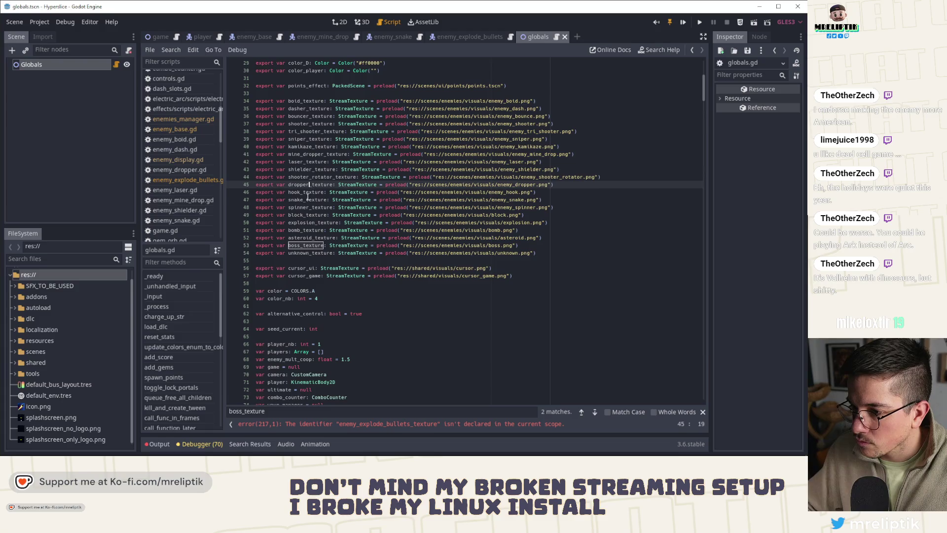
{"action": "key", "text": "Down"}
{"action": "key", "text": "Down"}
{"action": "key", "text": "Down"}
{"action": "key", "text": "ctrl+d"}
Rename the copy to enemy_explode_bullets_texture, preloading enemy_explode_bullets.png, and save.
{"action": "double_click", "coordinate": [306, 215]}
{"action": "type", "text": "enemy_explode_bullets_texture"}
{"action": "key", "text": "ctrl+s"}
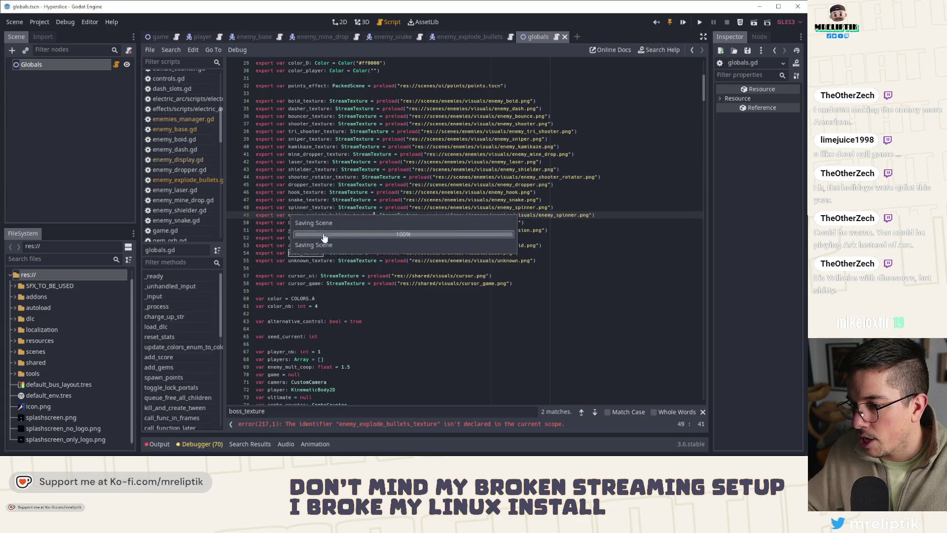
{"action": "double_click", "coordinate": [562, 215]}
{"action": "type", "text": "enemy_"}
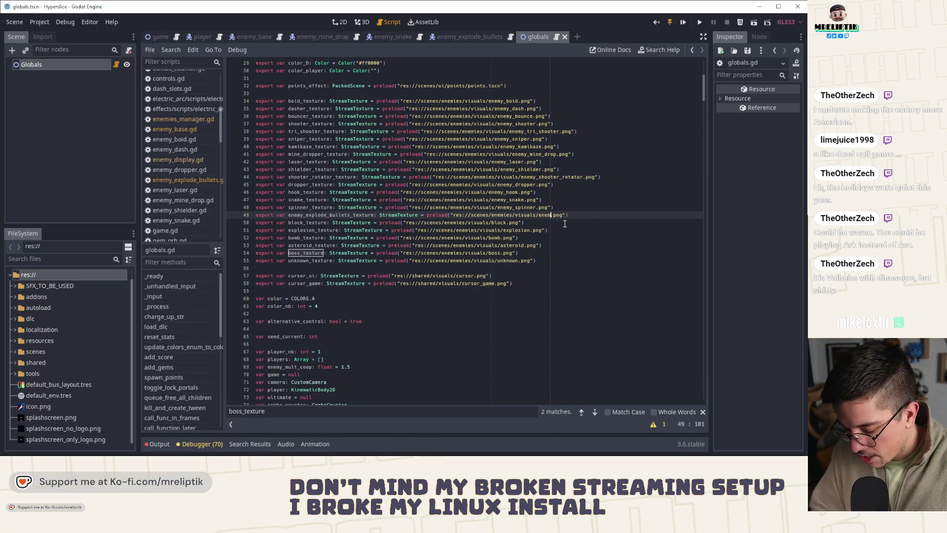
{"action": "type", "text": "explode_bu"}
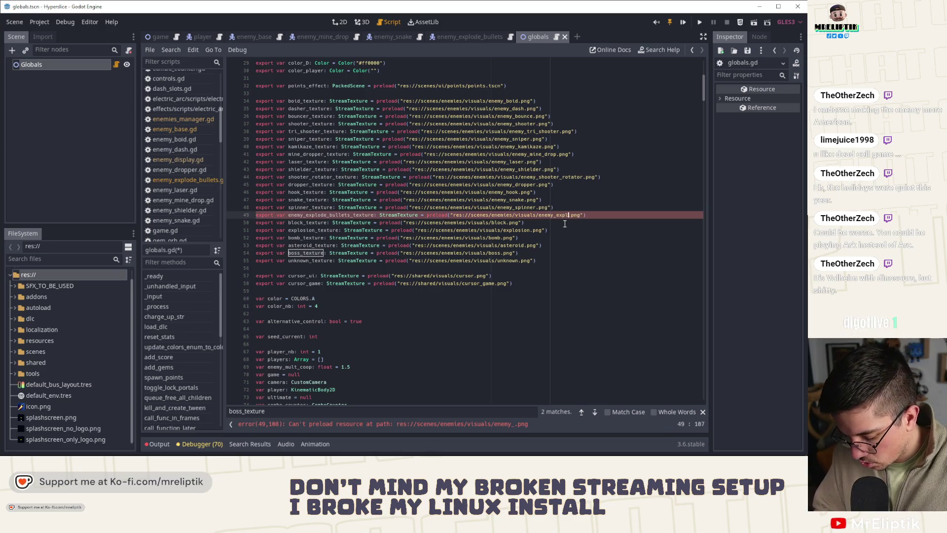
{"action": "type", "text": "llets"}
{"action": "left_click", "coordinate": [565, 224]}
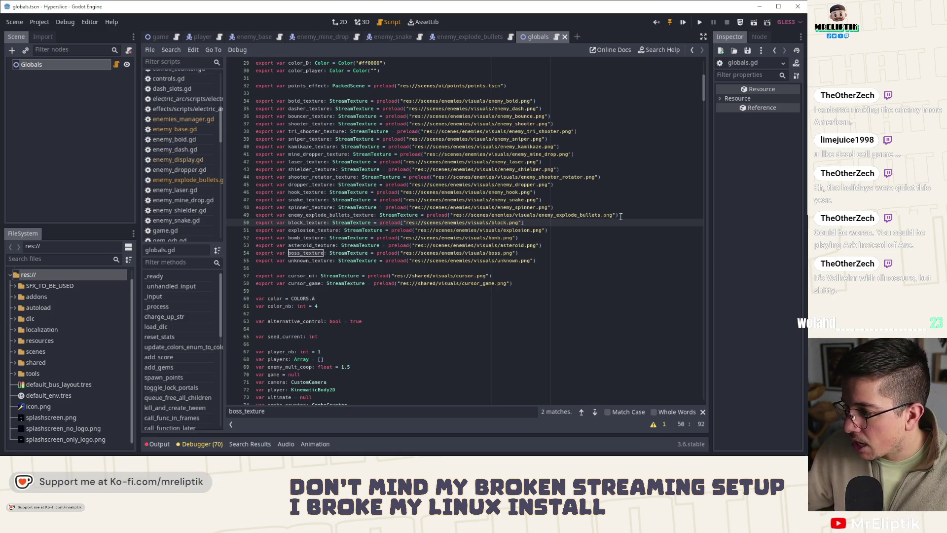
Review the new declaration on line 49, undoing an accidental enemy_ prefix deletion.
{"action": "left_click_drag", "start_coordinate": [613, 216], "coordinate": [454, 217]}
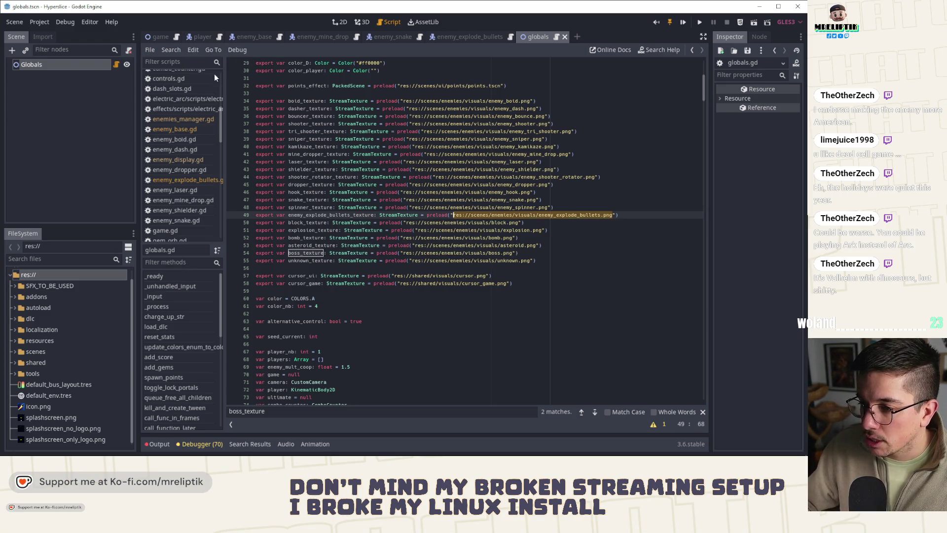
{"action": "double_click", "coordinate": [337, 215]}
{"action": "left_click", "coordinate": [304, 216]}
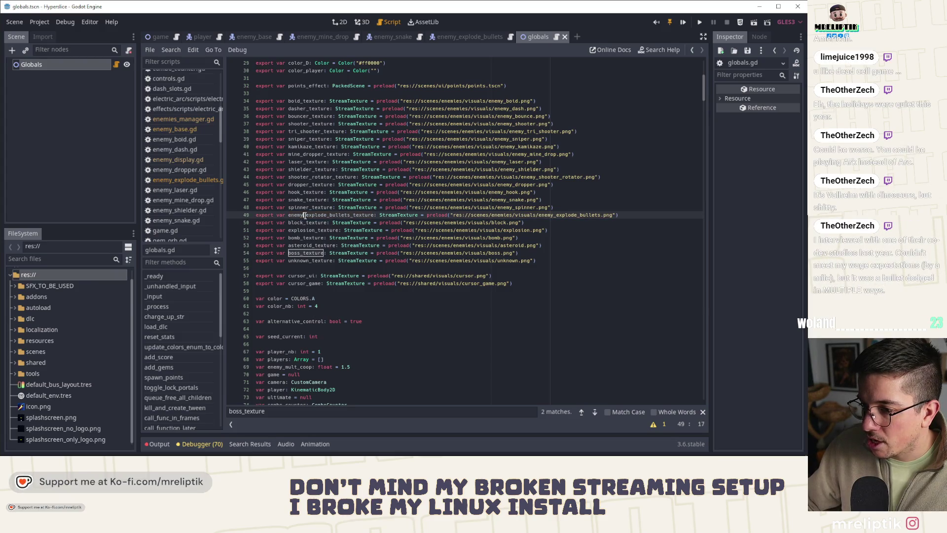
{"action": "key", "text": "BackSpace"}
{"action": "key", "text": "BackSpace"}
{"action": "key", "text": "BackSpace"}
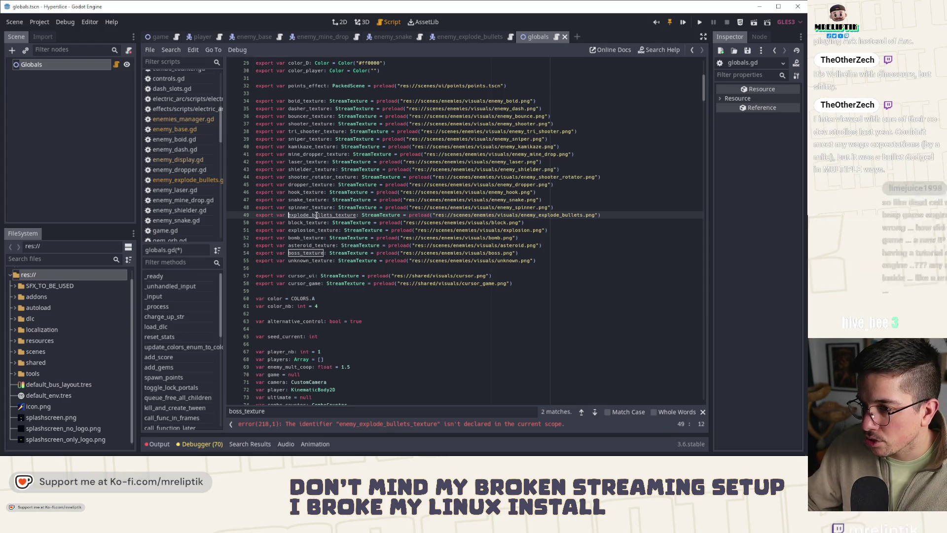
{"action": "key", "text": "ctrl+z"}
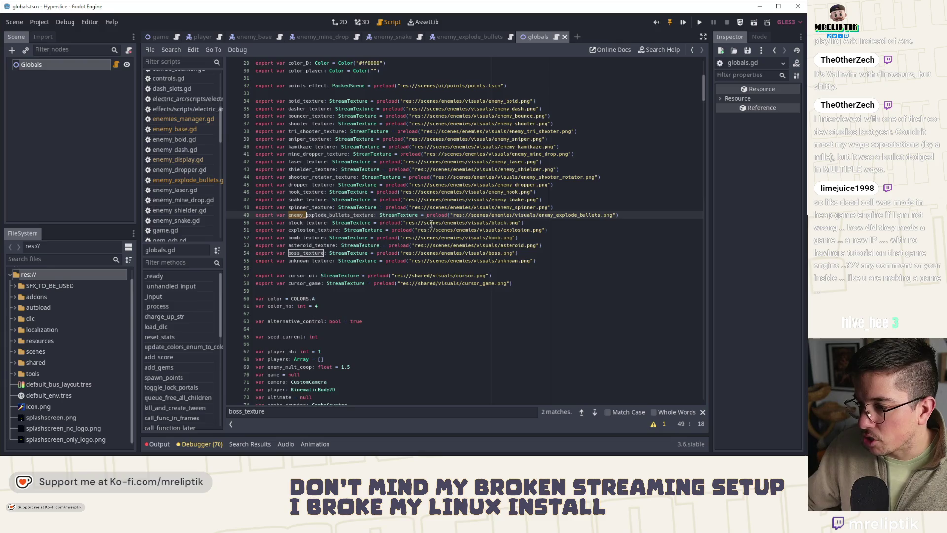
{"action": "left_click_drag", "start_coordinate": [630, 218], "coordinate": [425, 216]}
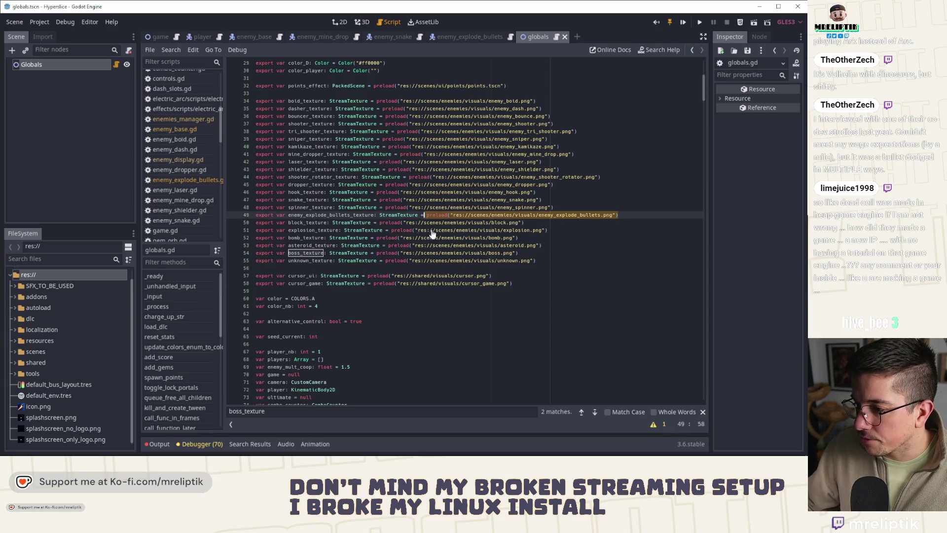
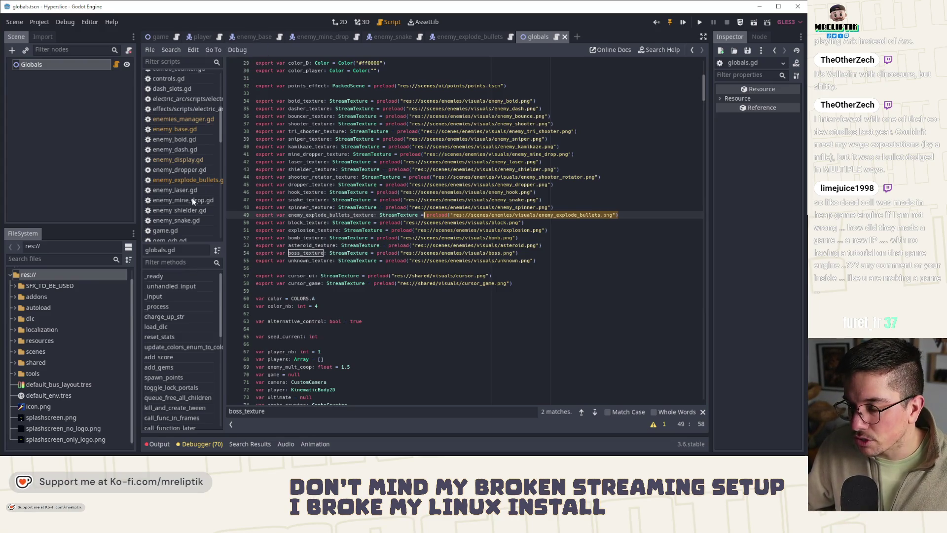
Open the enemies_manager.gd script by quick-searching scripts for 'enemies'.
{"action": "key", "text": "ctrl+shift+o"}
{"action": "type", "text": "enemies_"}
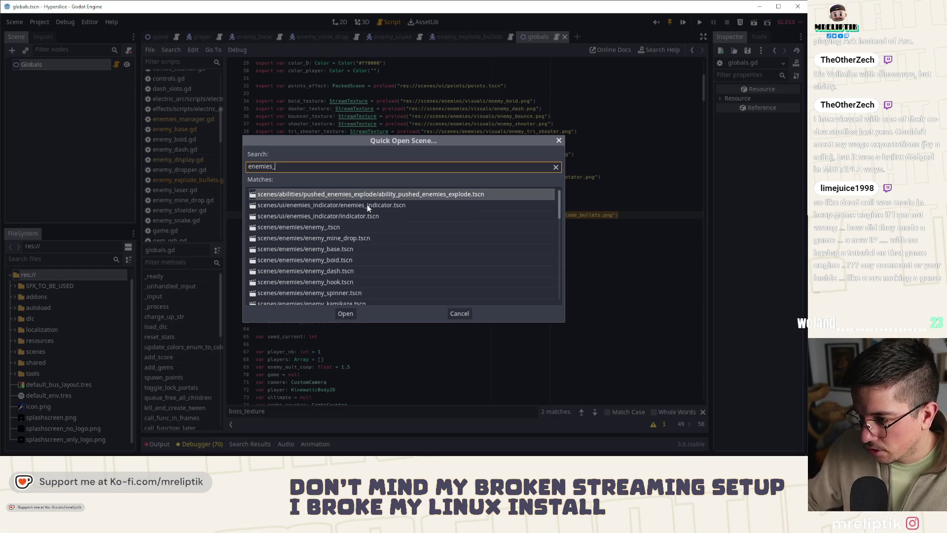
{"action": "scroll", "coordinate": [358, 267], "scroll_direction": "down", "scroll_amount": 3}
{"action": "scroll", "coordinate": [366, 262], "scroll_direction": "up", "scroll_amount": 3}
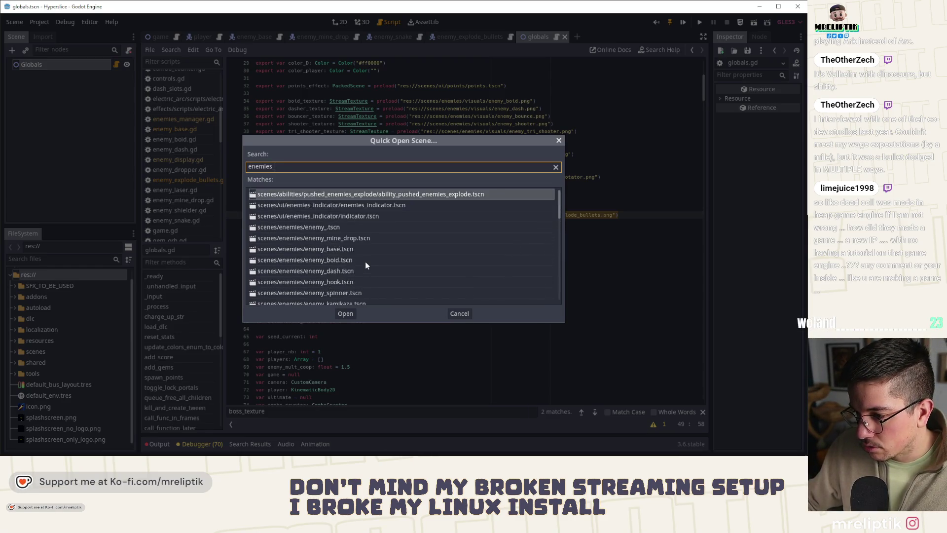
{"action": "key", "text": "Escape"}
{"action": "key", "text": "ctrl+alt+o"}
{"action": "type", "text": "enemies_"}
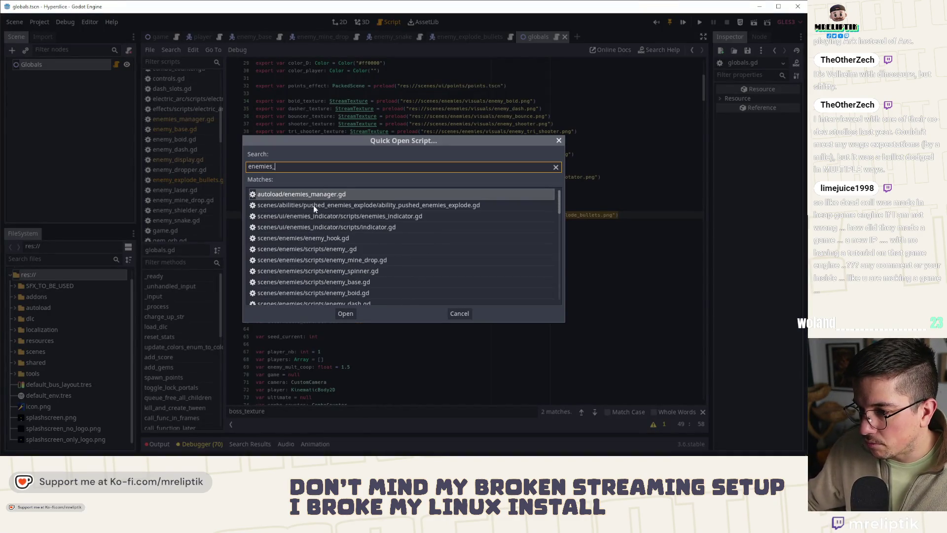
{"action": "key", "text": "Return"}
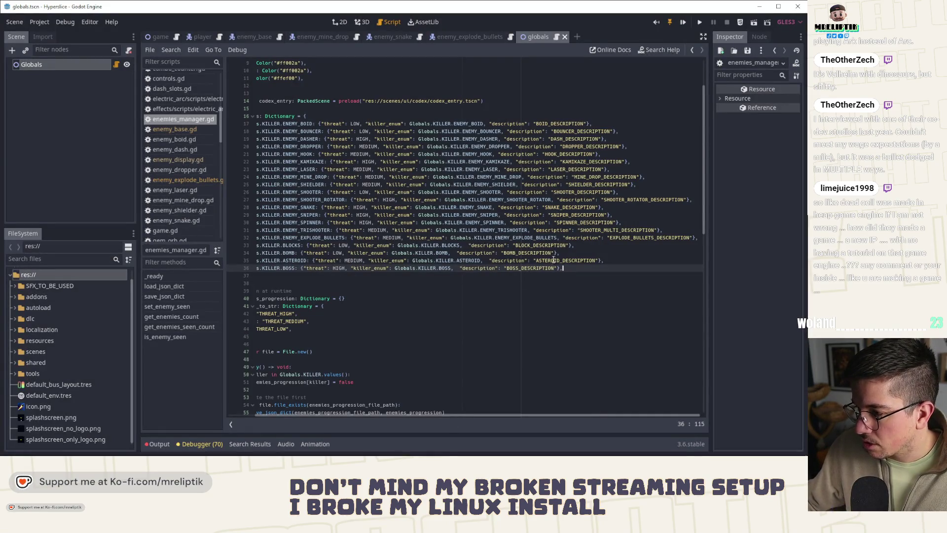
Select EXPLODE_BULLETS_DESCRIPTION on line 32 and run the game with F5.
{"action": "double_click", "coordinate": [651, 237]}
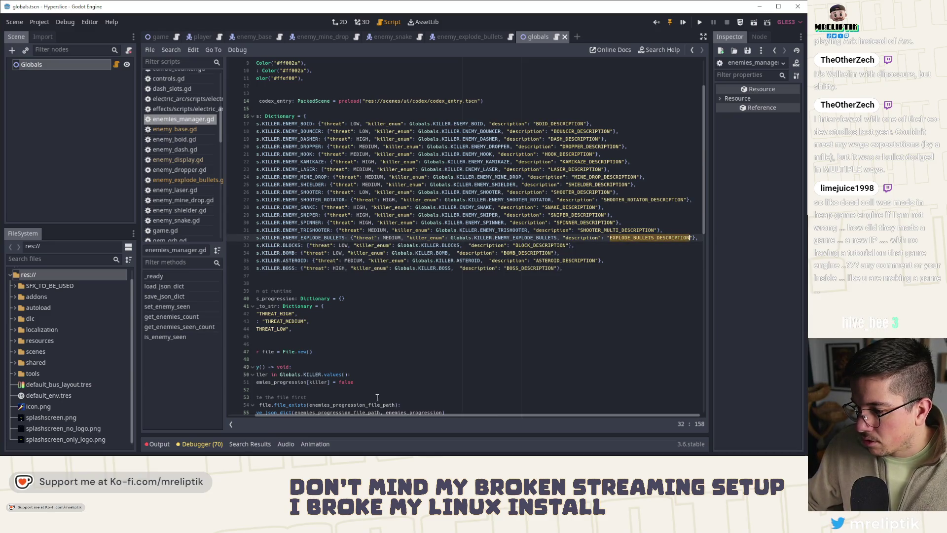
{"action": "scroll", "coordinate": [369, 419], "scroll_direction": "left", "scroll_amount": 2}
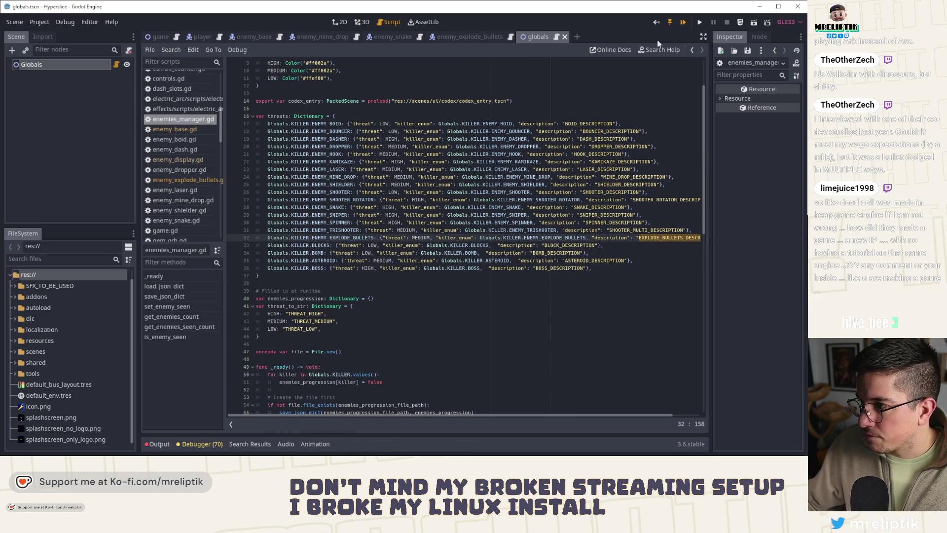
{"action": "key", "text": "F5"}
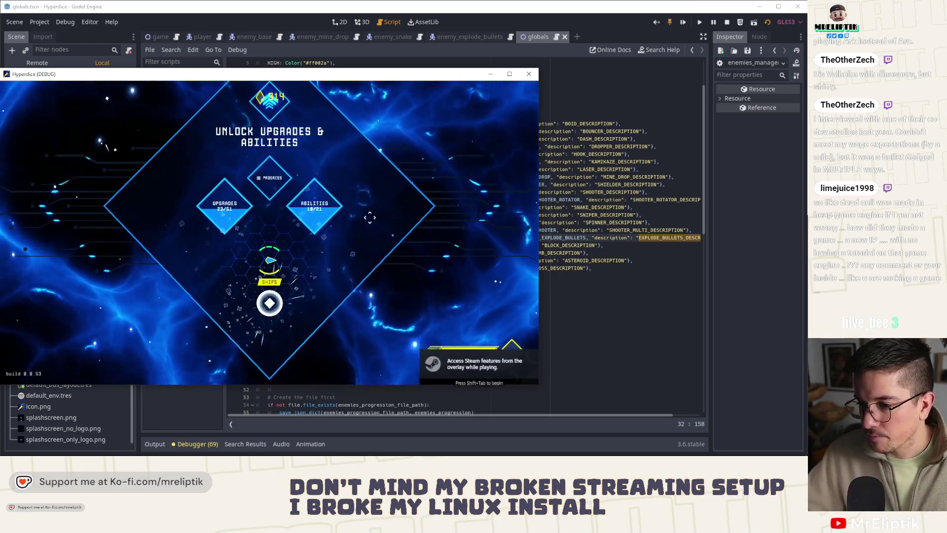
{"action": "left_click", "coordinate": [370, 217]}
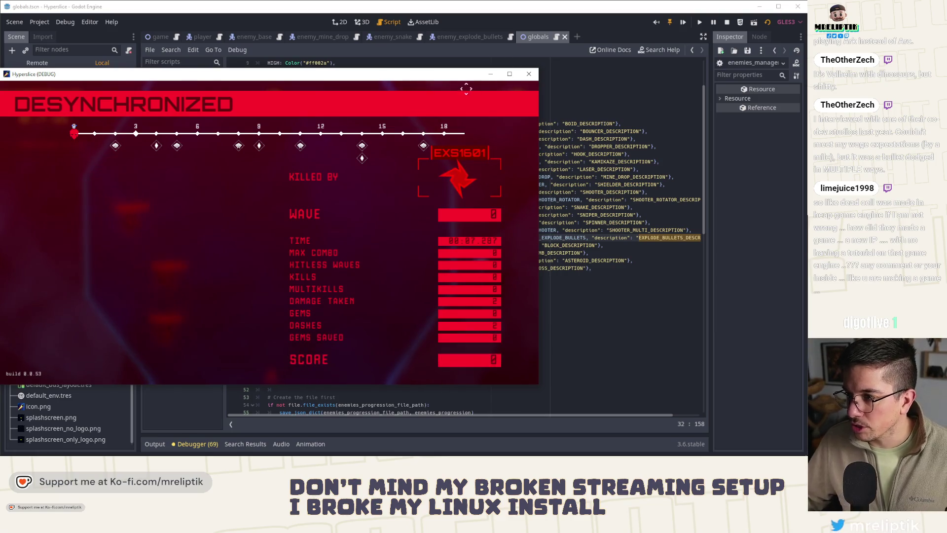
{"action": "key", "text": "F8"}
{"action": "left_click", "coordinate": [367, 306]}
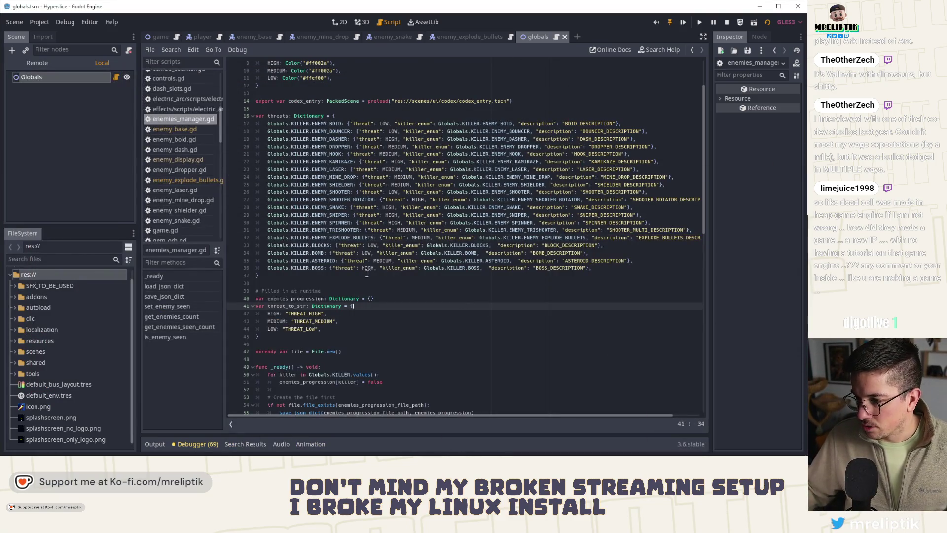
Open globals.gd and select enemy_explode_bullets_texture on line 49, leaving it unchanged.
{"action": "double_click", "coordinate": [343, 237]}
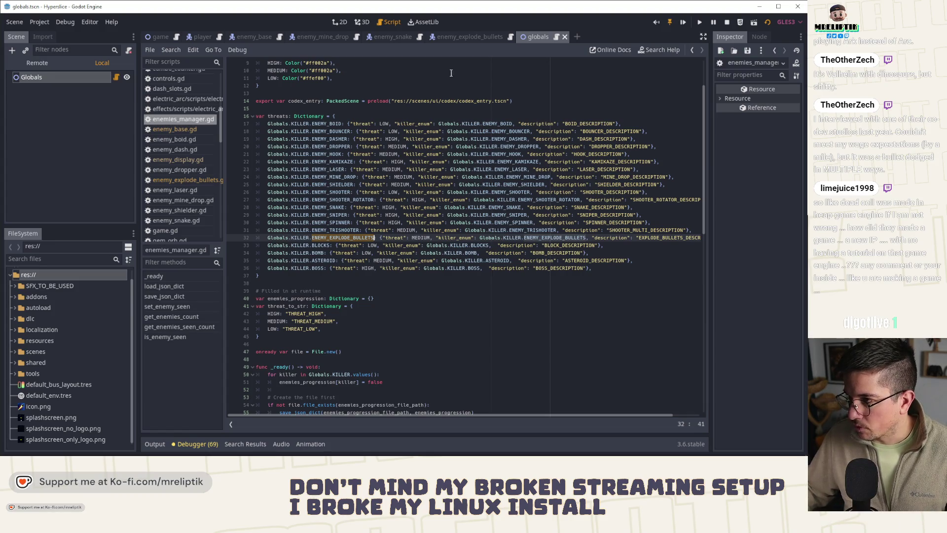
{"action": "left_click", "coordinate": [117, 77]}
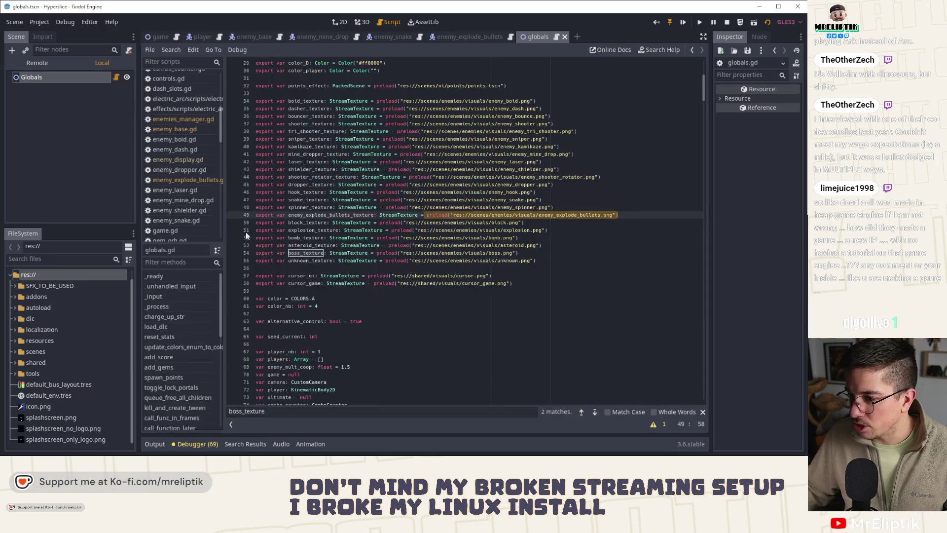
{"action": "double_click", "coordinate": [320, 214]}
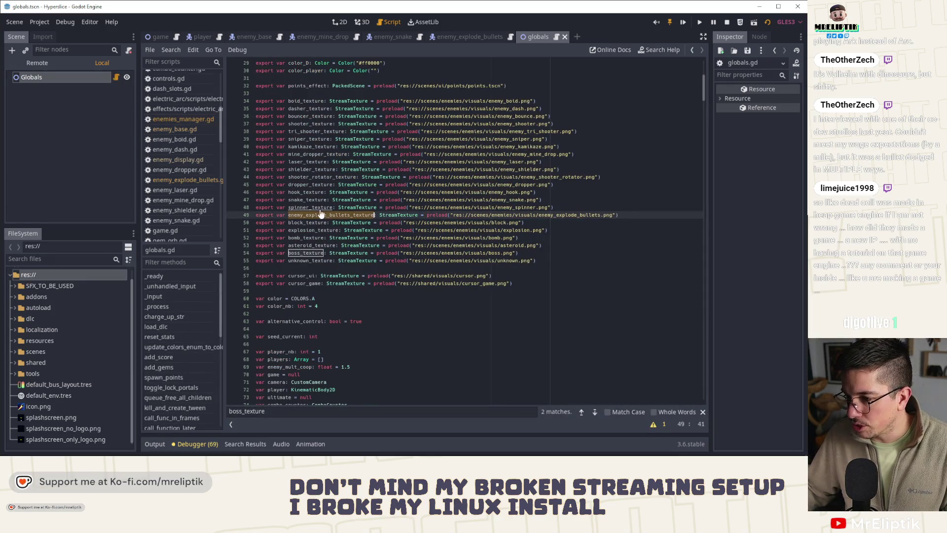
{"action": "key", "text": "BackSpace"}
{"action": "key", "text": "ctrl+z"}
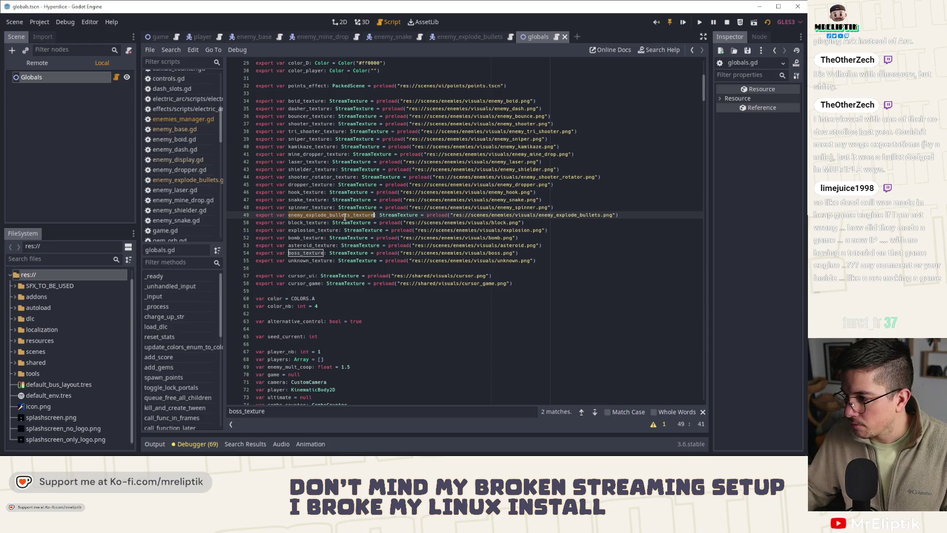
Search spinner_texture to reach line 211, select ENEMY_EXPLODE_BULLETS on line 218, then go to the enemy_explode_bullets scene.
{"action": "double_click", "coordinate": [326, 207]}
{"action": "key", "text": "ctrl+f"}
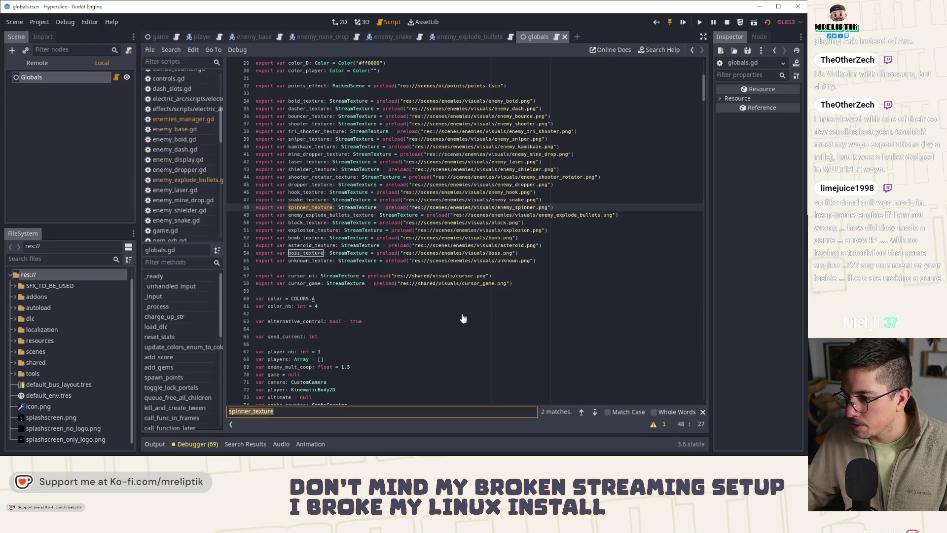
{"action": "key", "text": "Return"}
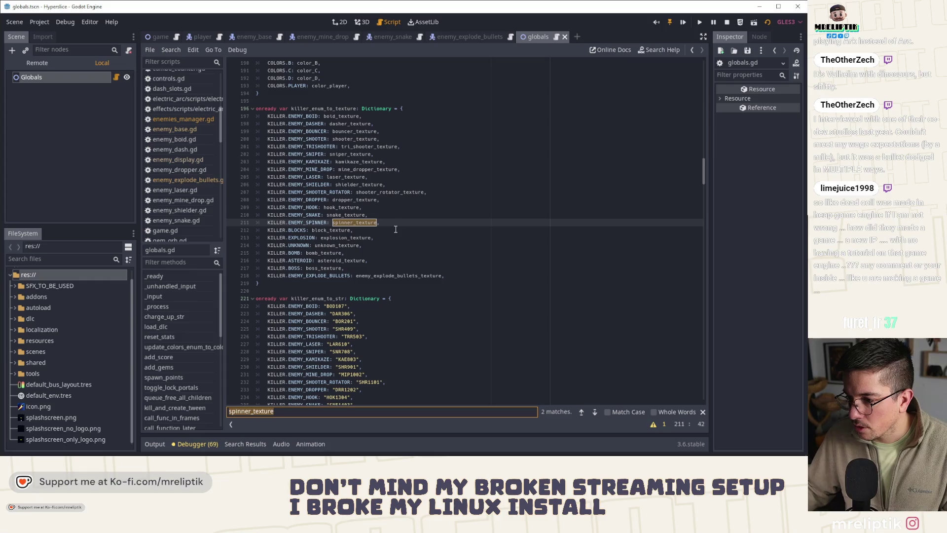
{"action": "left_click", "coordinate": [396, 223]}
{"action": "left_click", "coordinate": [391, 275]}
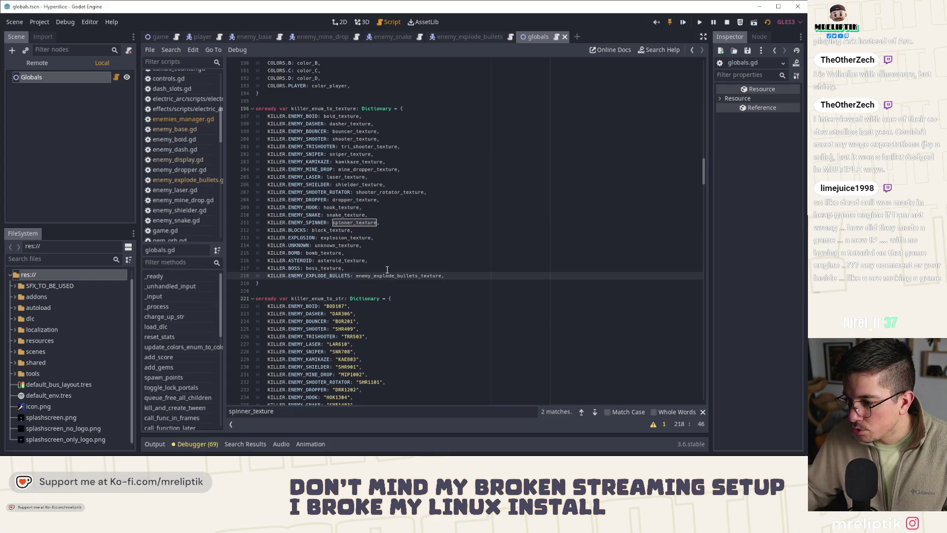
{"action": "left_click", "coordinate": [387, 269]}
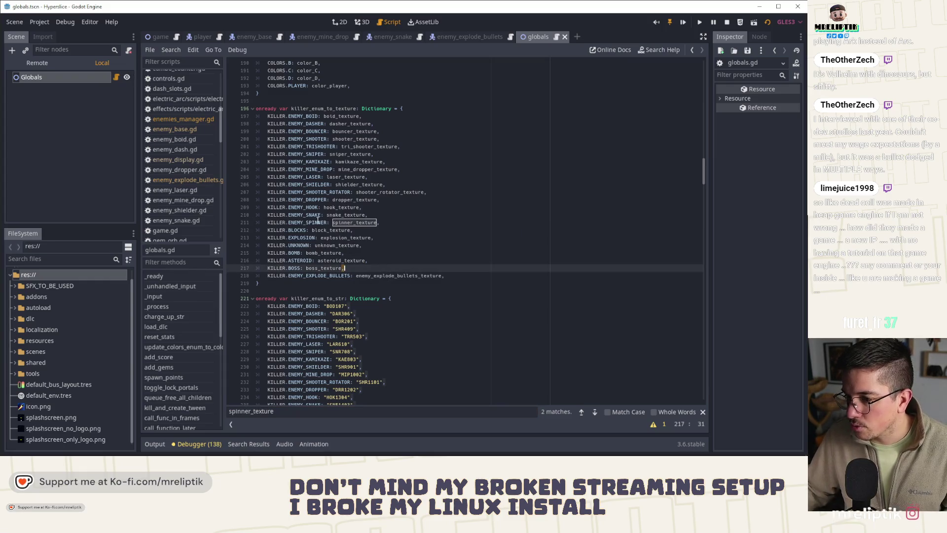
{"action": "double_click", "coordinate": [319, 275]}
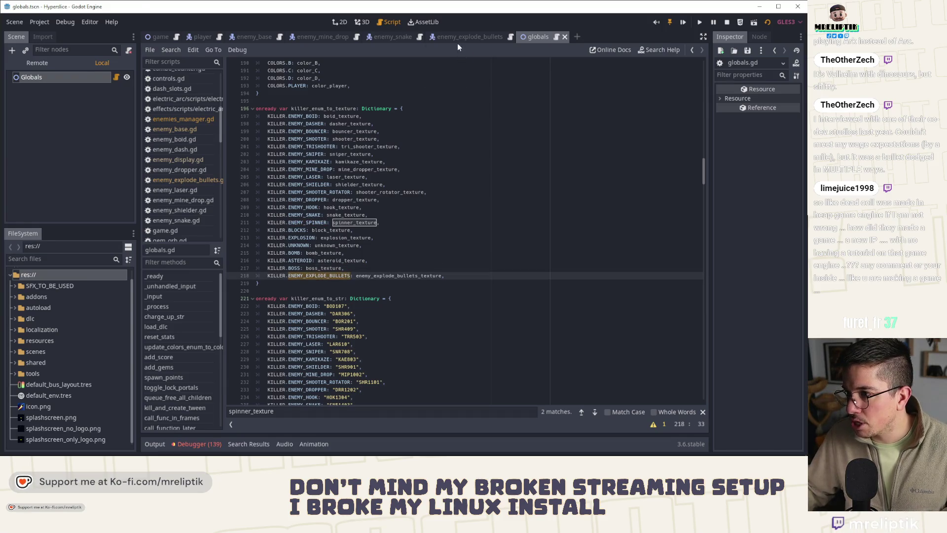
{"action": "left_click", "coordinate": [458, 40]}
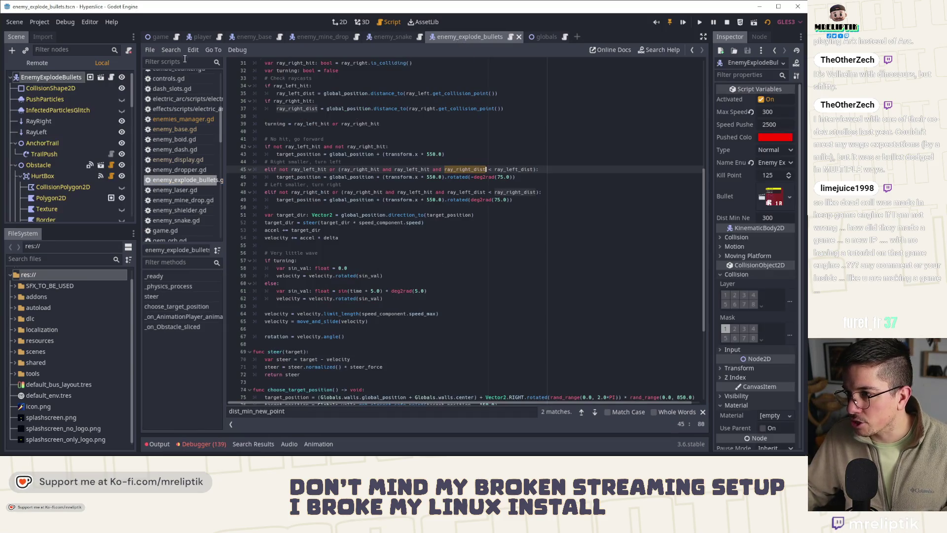
Check the enemy's Name Enum, then show the debugger's Errors list scrolled to the bottom.
{"action": "left_click", "coordinate": [772, 164]}
{"action": "left_click", "coordinate": [771, 163]}
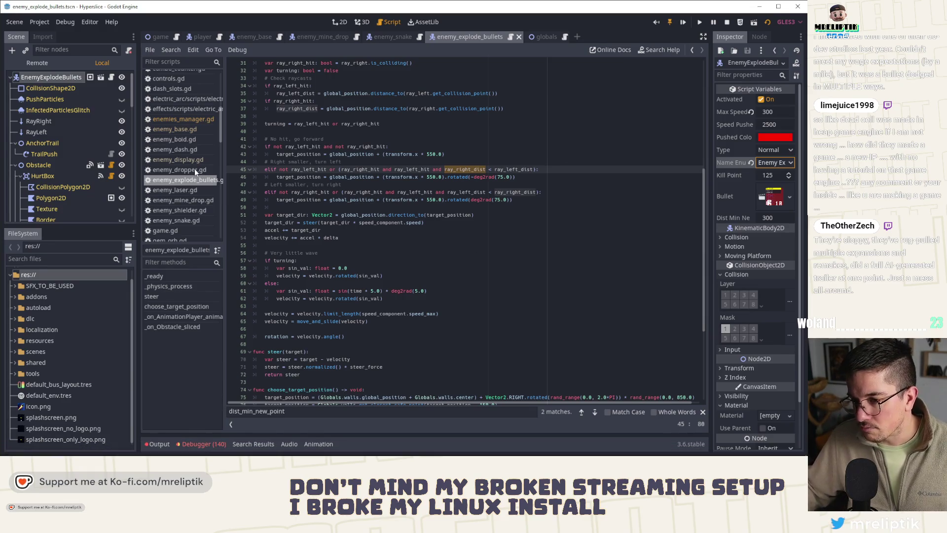
{"action": "left_click", "coordinate": [204, 444]}
{"action": "left_click", "coordinate": [196, 333]}
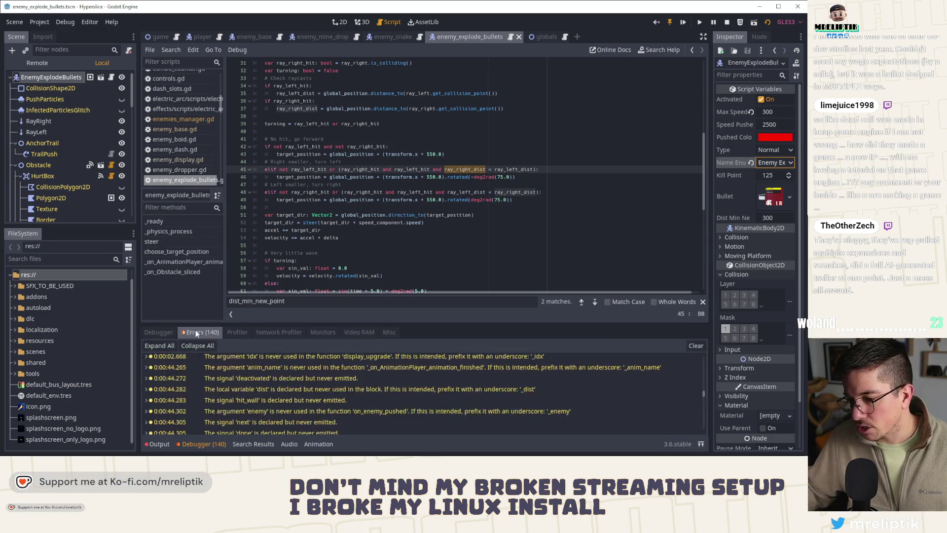
{"action": "scroll", "coordinate": [392, 403], "scroll_direction": "down", "scroll_amount": 5}
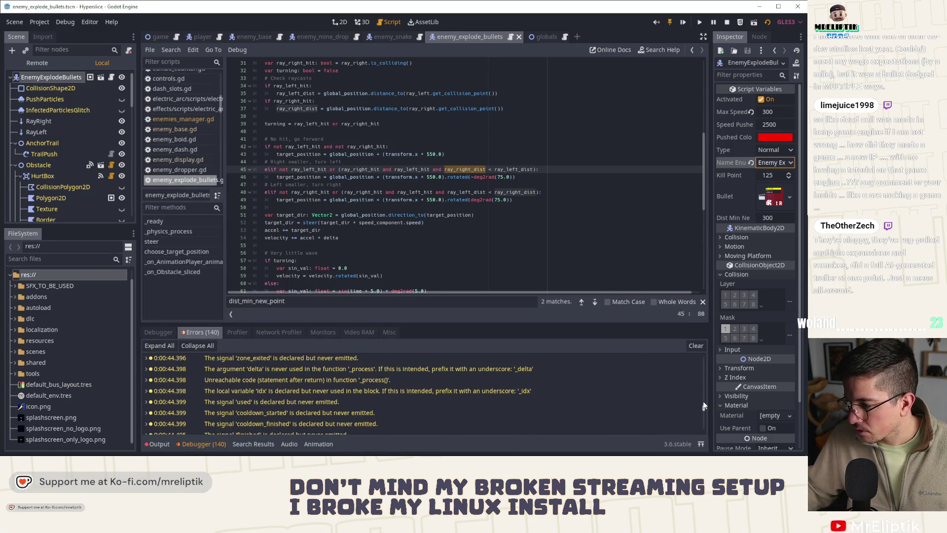
{"action": "left_click_drag", "start_coordinate": [705, 406], "coordinate": [703, 453]}
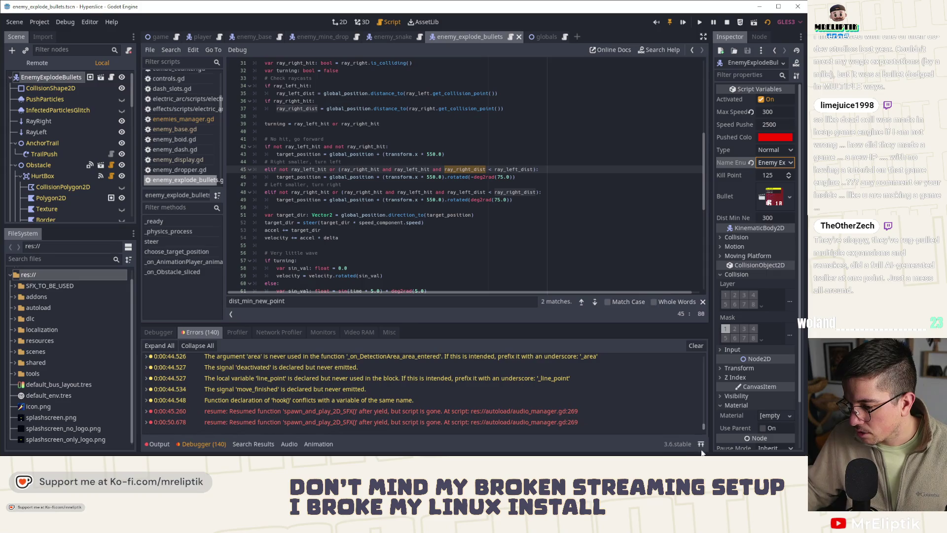
Inspect the audio manager resume error and switch back to the running game.
{"action": "left_click", "coordinate": [492, 412]}
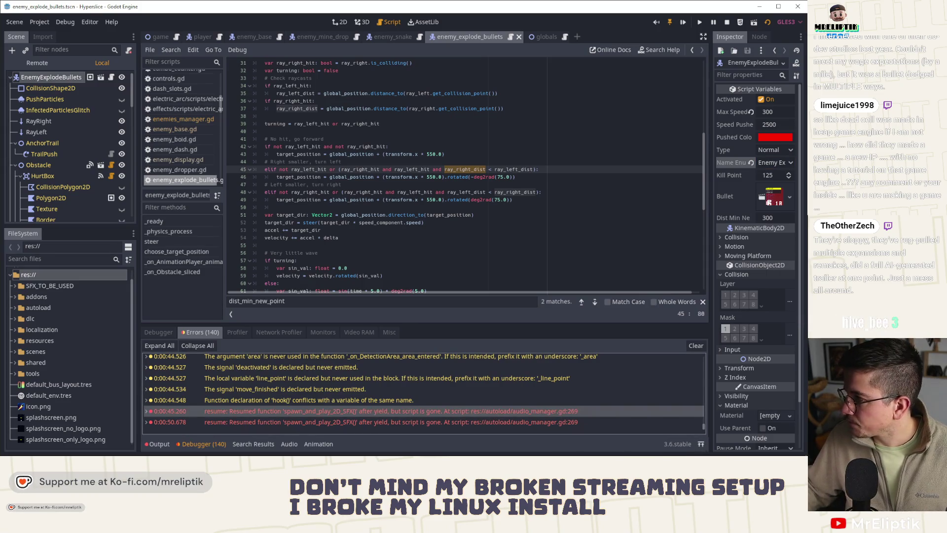
{"action": "key", "text": "alt+Tab"}
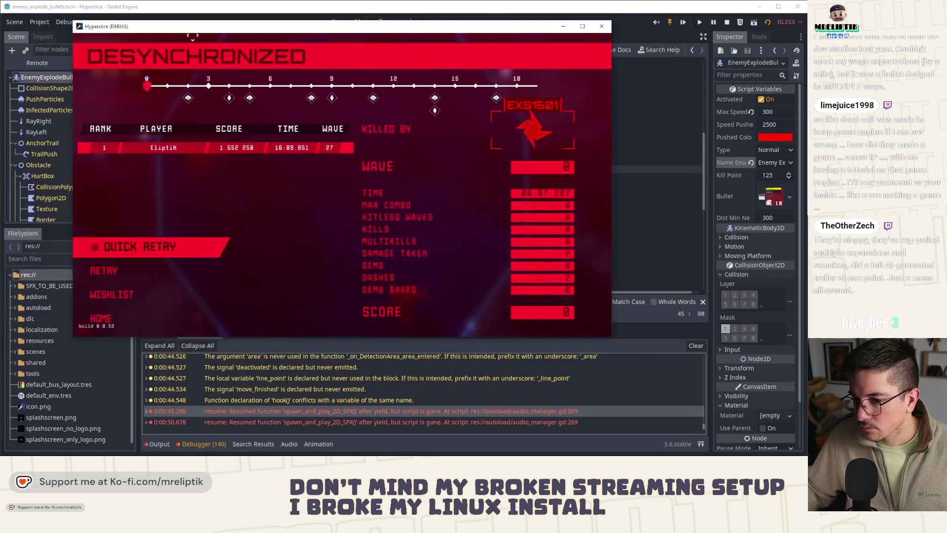
Return to the game's home screen and browse the Codex of threats (15/23 discovered).
{"action": "left_click", "coordinate": [121, 315]}
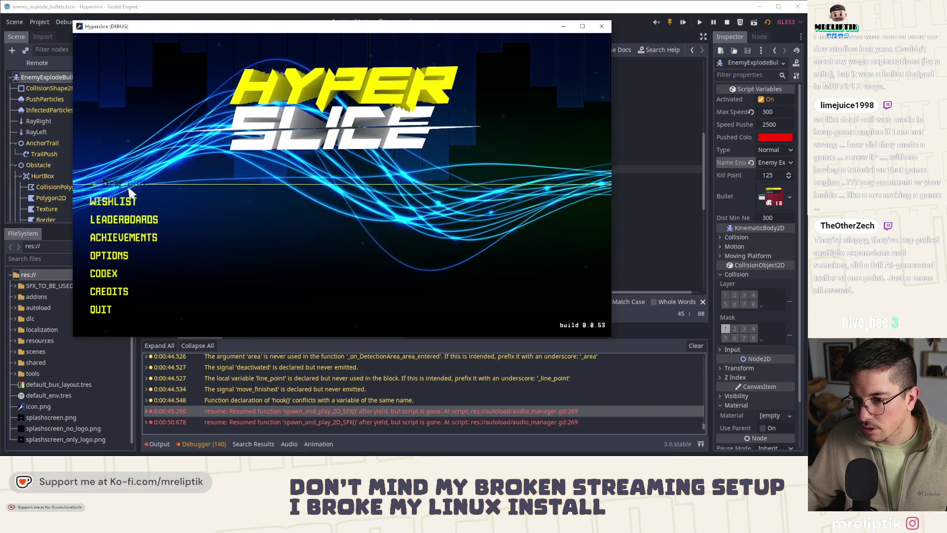
{"action": "left_click", "coordinate": [124, 271]}
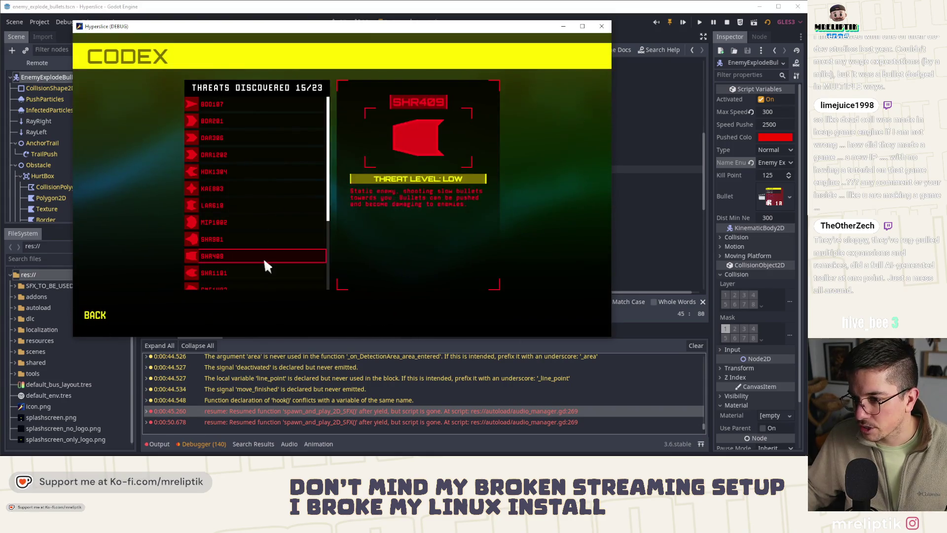
{"action": "scroll", "coordinate": [233, 237], "scroll_direction": "down", "scroll_amount": 3}
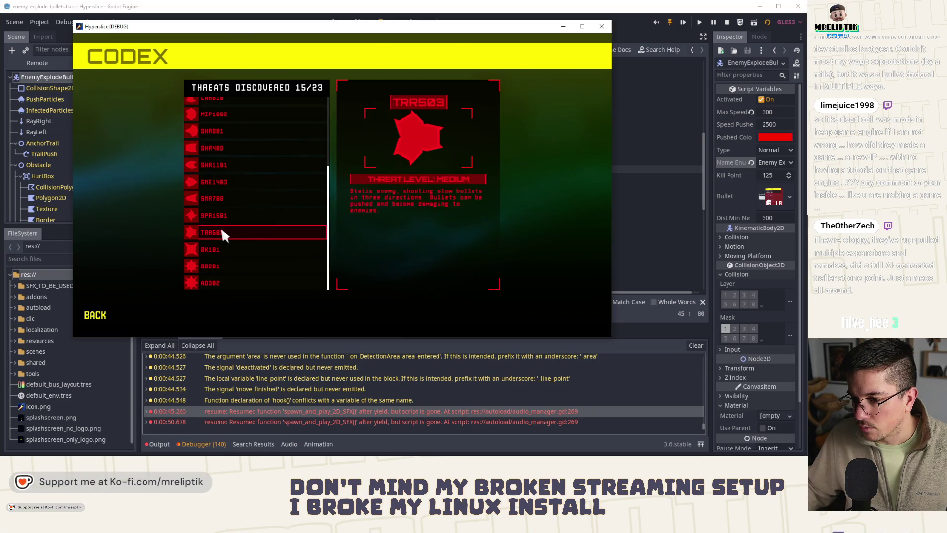
{"action": "scroll", "coordinate": [221, 210], "scroll_direction": "up", "scroll_amount": 3}
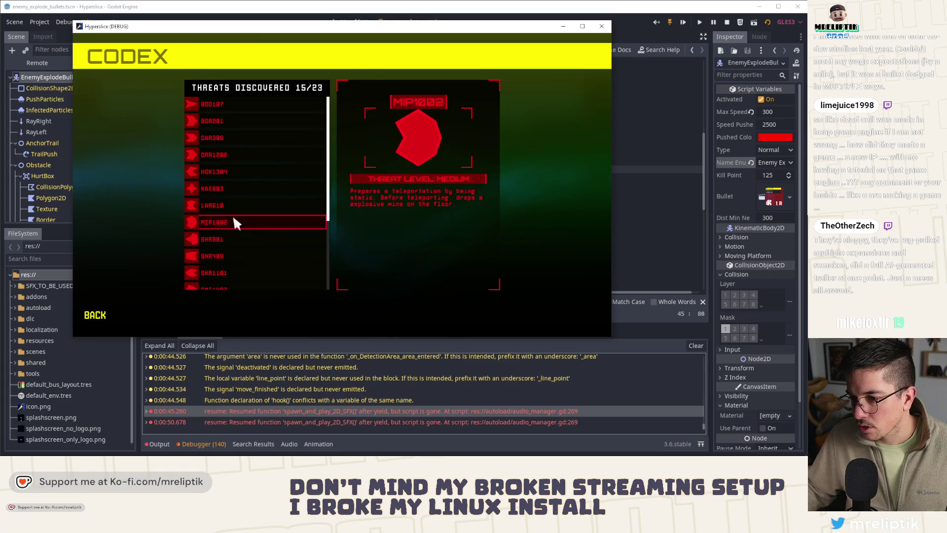
{"action": "scroll", "coordinate": [234, 219], "scroll_direction": "down", "scroll_amount": 3}
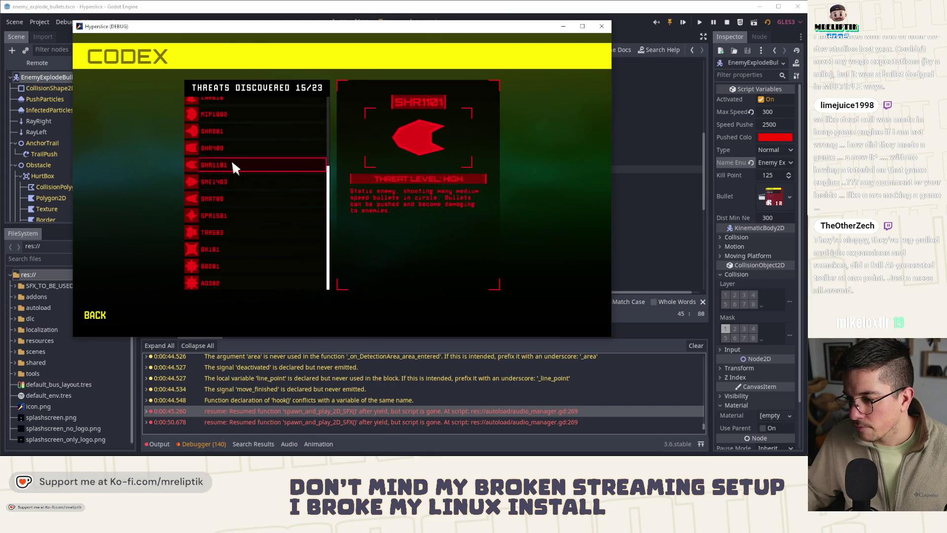
Close the Hyperslice debug window to get back to the enemy_explode_bullets.gd script.
{"action": "scroll", "coordinate": [233, 158], "scroll_direction": "up", "scroll_amount": 3}
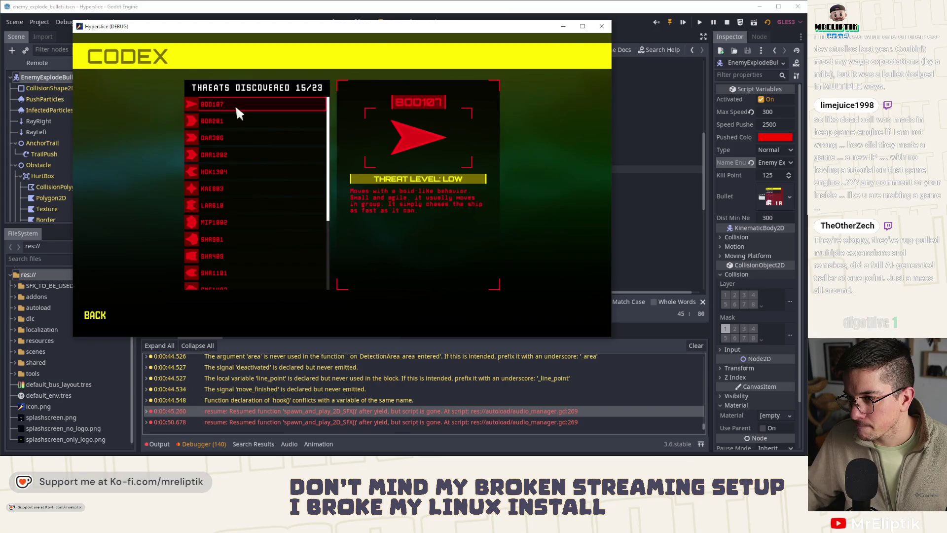
{"action": "left_click", "coordinate": [598, 30]}
{"action": "left_click", "coordinate": [330, 199]}
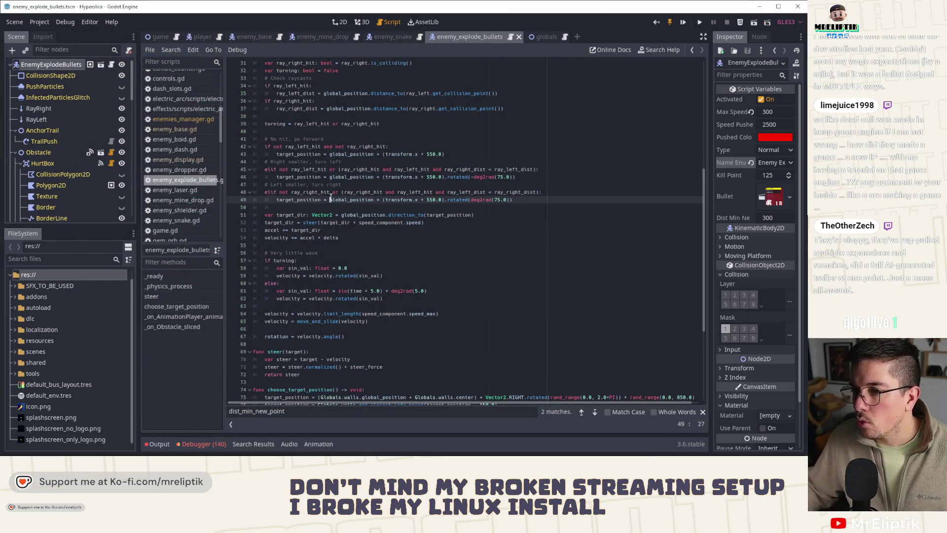
In enemies_manager.gd, highlight killer_enum and ENEMY_EXPLODE_BULLETS uses in the threats dictionary.
{"action": "left_click", "coordinate": [191, 119]}
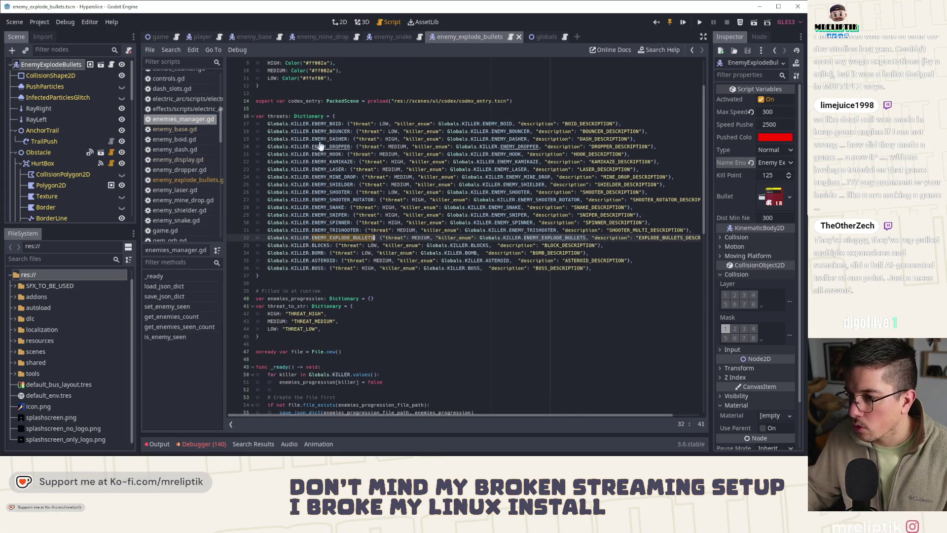
{"action": "left_click", "coordinate": [344, 238]}
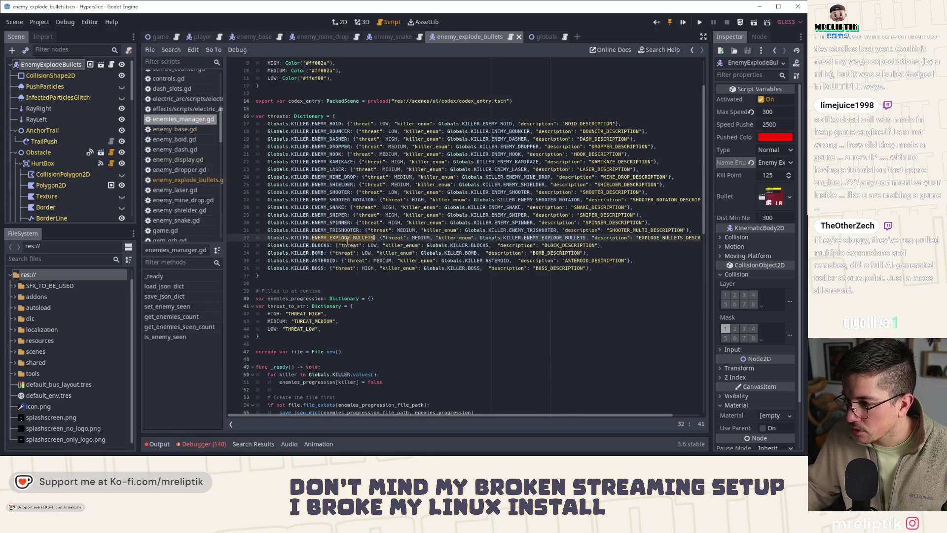
{"action": "double_click", "coordinate": [461, 238]}
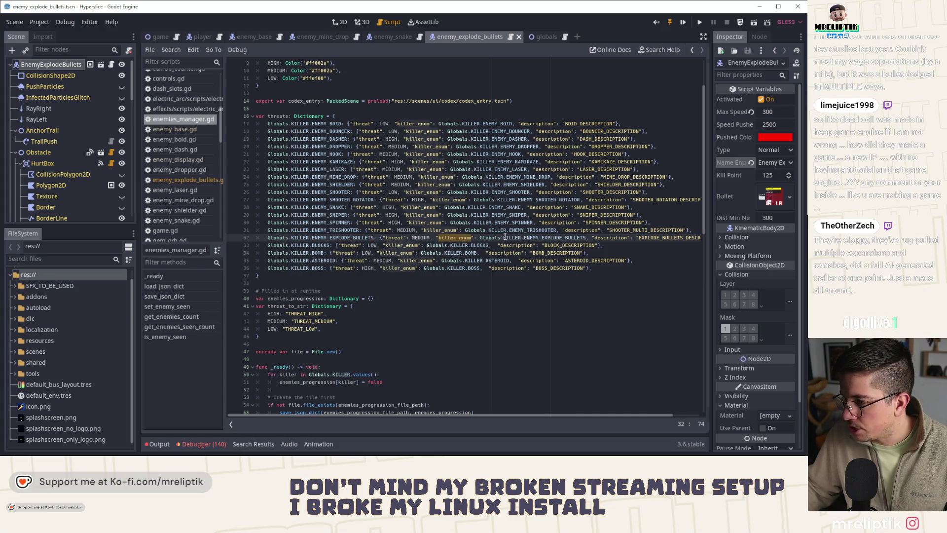
{"action": "double_click", "coordinate": [552, 238]}
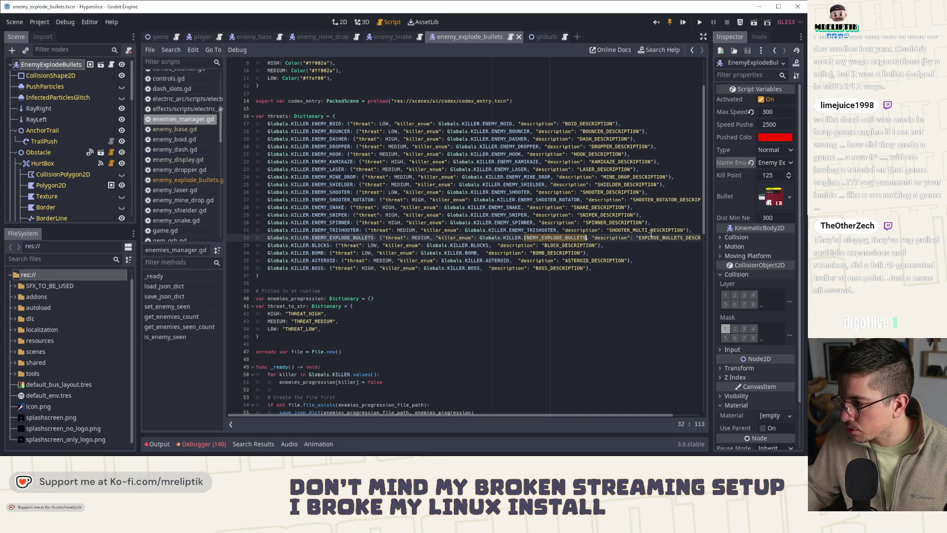
{"action": "scroll", "coordinate": [356, 334], "scroll_direction": "down", "scroll_amount": 15}
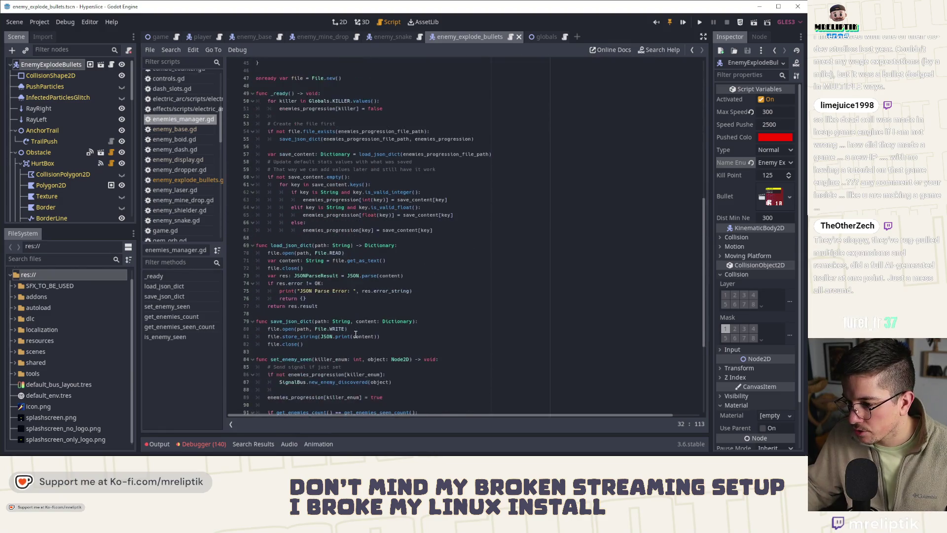
{"action": "scroll", "coordinate": [358, 338], "scroll_direction": "up", "scroll_amount": 15}
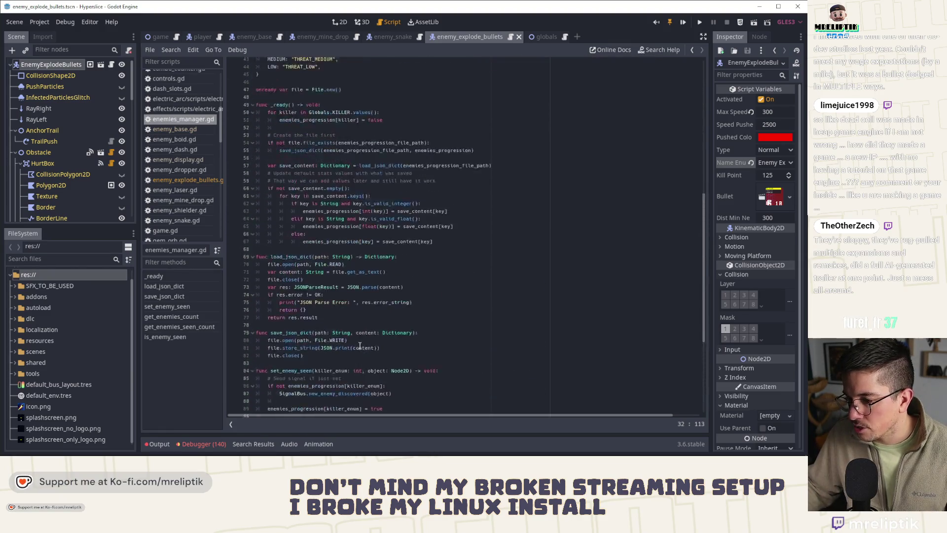
{"action": "scroll", "coordinate": [362, 344], "scroll_direction": "up", "scroll_amount": 5}
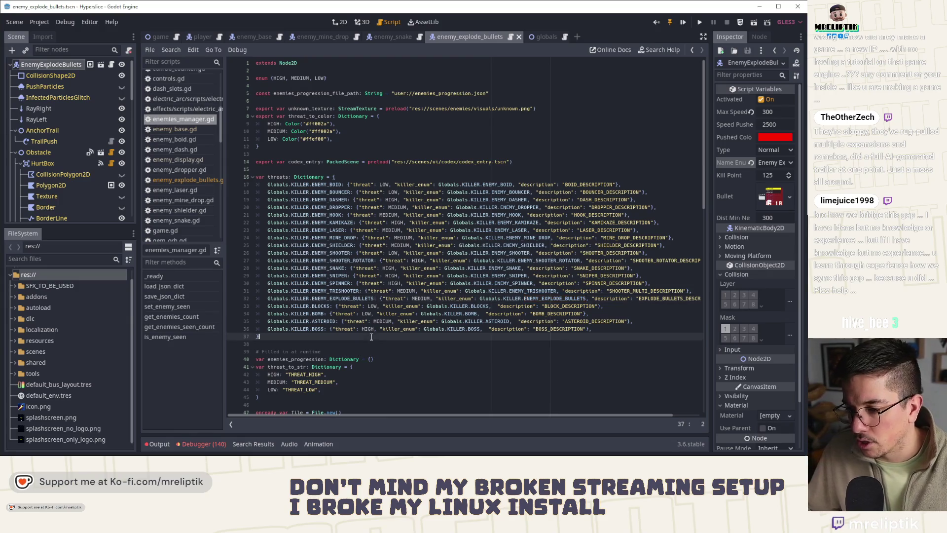
{"action": "left_click", "coordinate": [293, 337]}
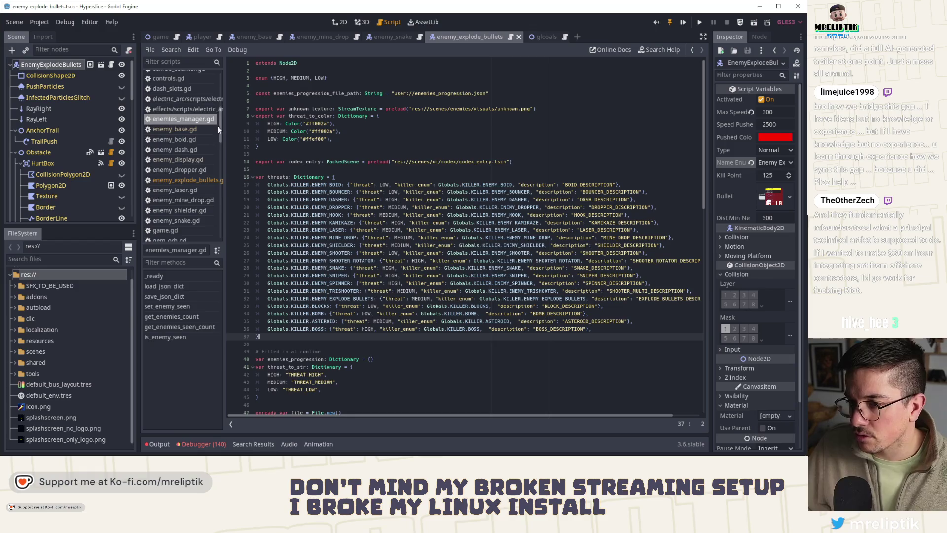
Switch back to enemy_explode_bullets.gd at line 52 and open the Windows notifications panel.
{"action": "left_click", "coordinate": [200, 179]}
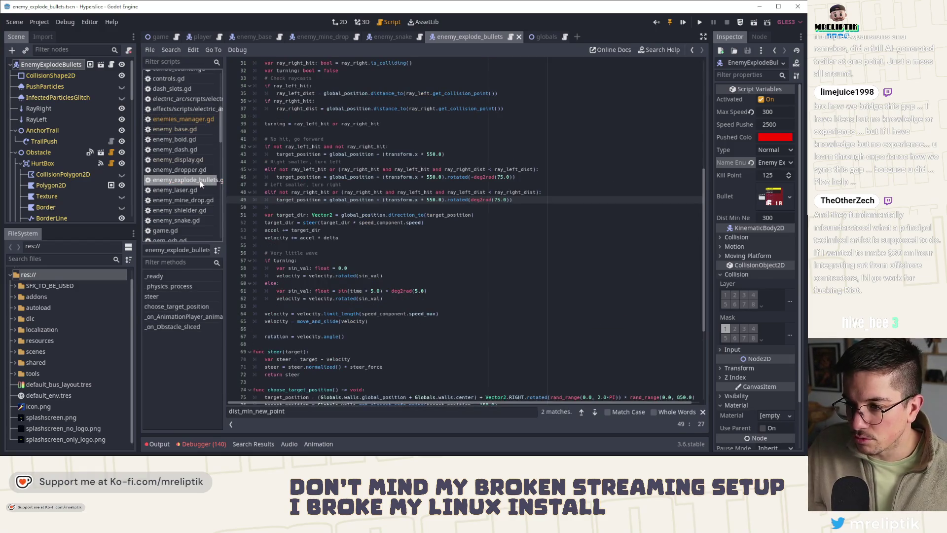
{"action": "left_click", "coordinate": [480, 223]}
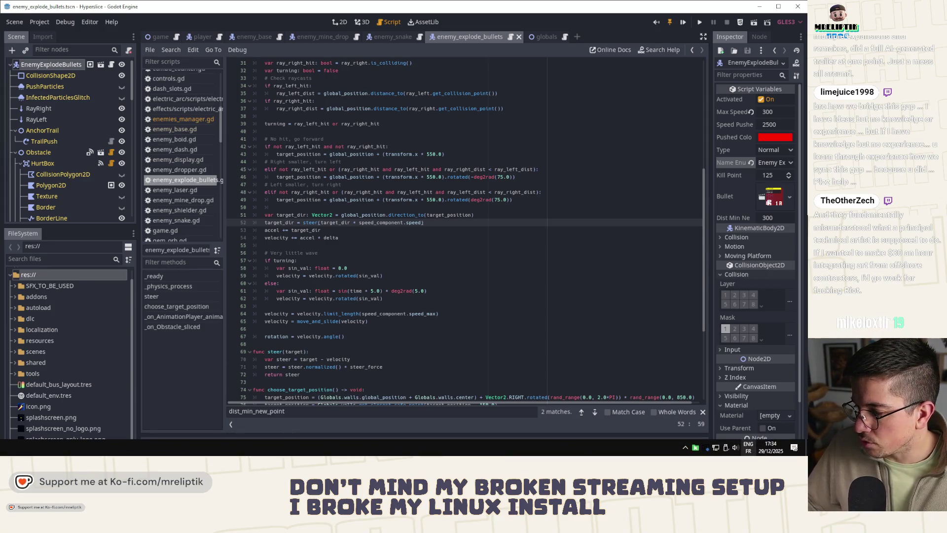
{"action": "left_click", "coordinate": [794, 448]}
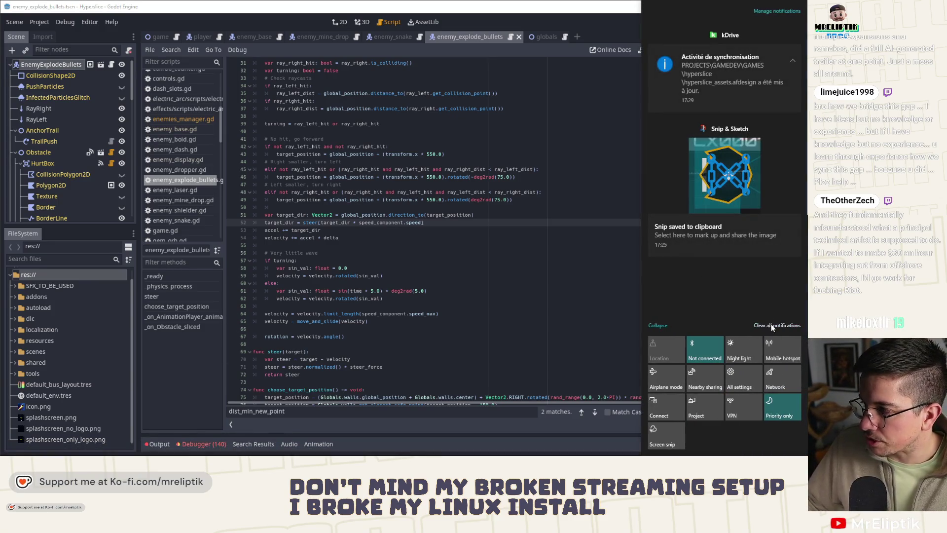
Clear all Windows notifications and view the root node's script resource properties.
{"action": "left_click", "coordinate": [774, 327]}
{"action": "left_click", "coordinate": [507, 300]}
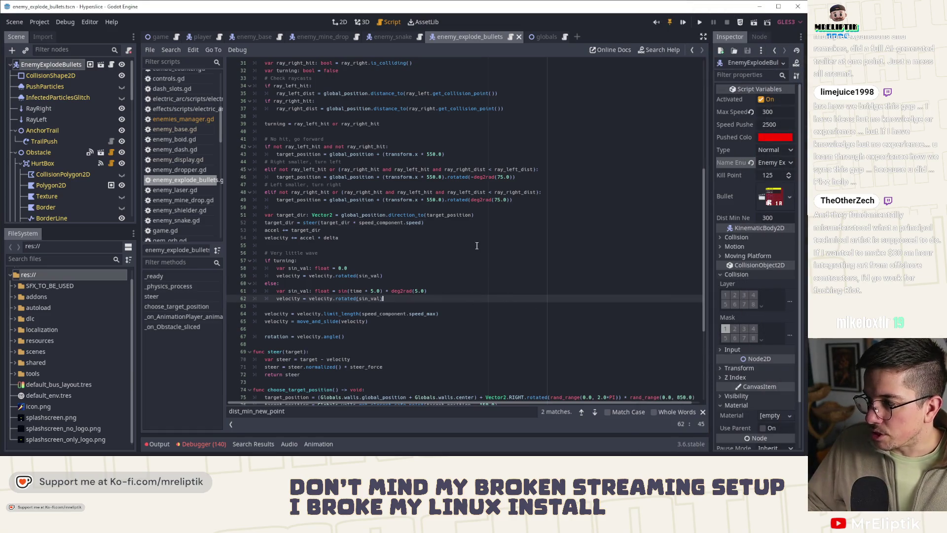
{"action": "left_click", "coordinate": [395, 37]}
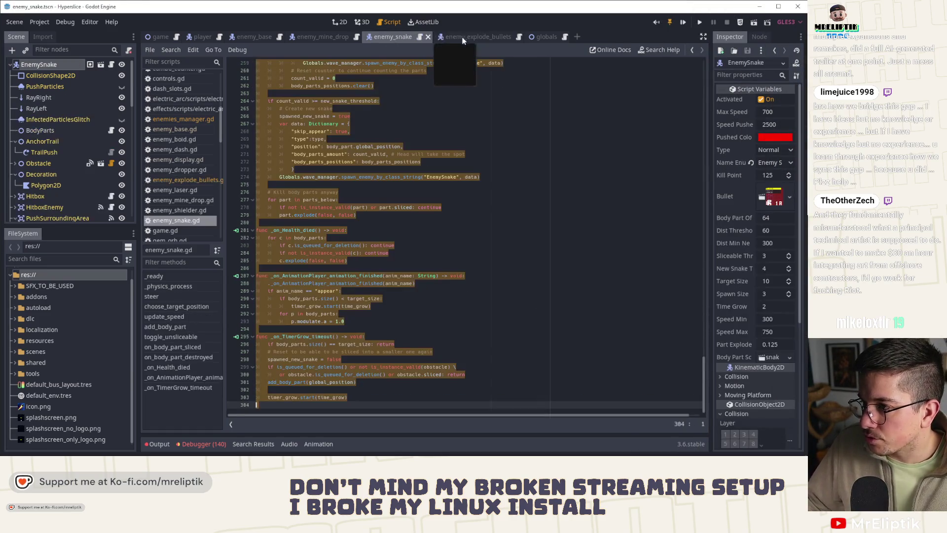
{"action": "left_click", "coordinate": [464, 39]}
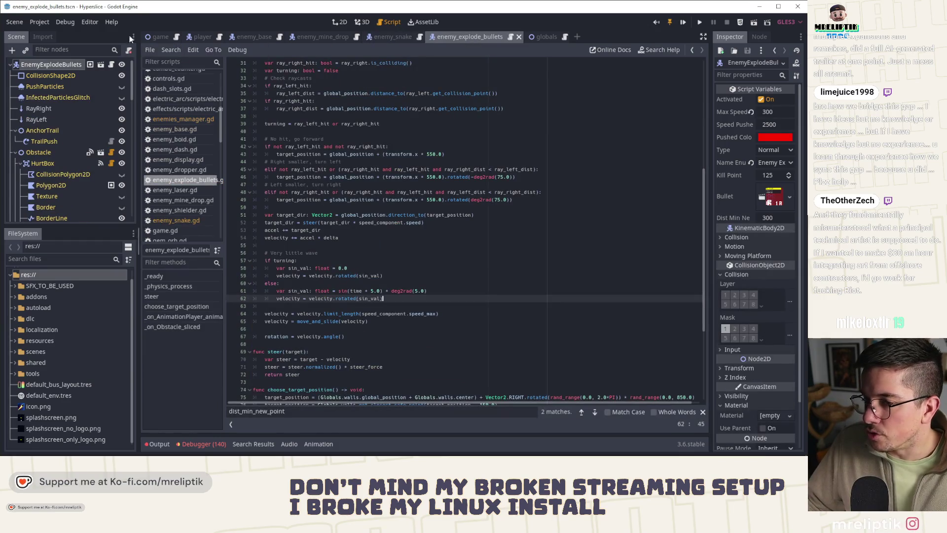
{"action": "left_click", "coordinate": [109, 64]}
{"action": "scroll", "coordinate": [310, 113], "scroll_direction": "up", "scroll_amount": 10}
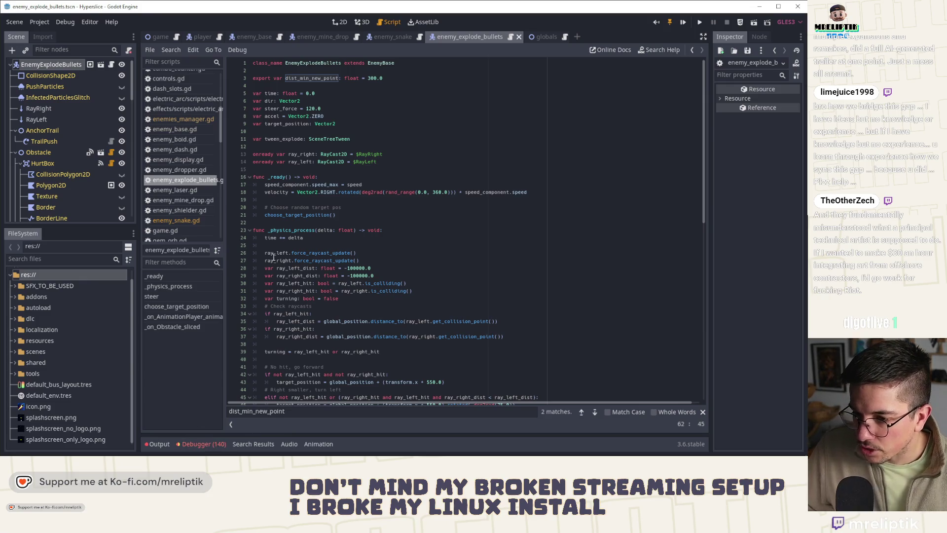
Close the enemy_explode_bullets and enemy_snake scene tabs and switch to the globals scene.
{"action": "middle_click", "coordinate": [475, 38]}
{"action": "middle_click", "coordinate": [392, 34]}
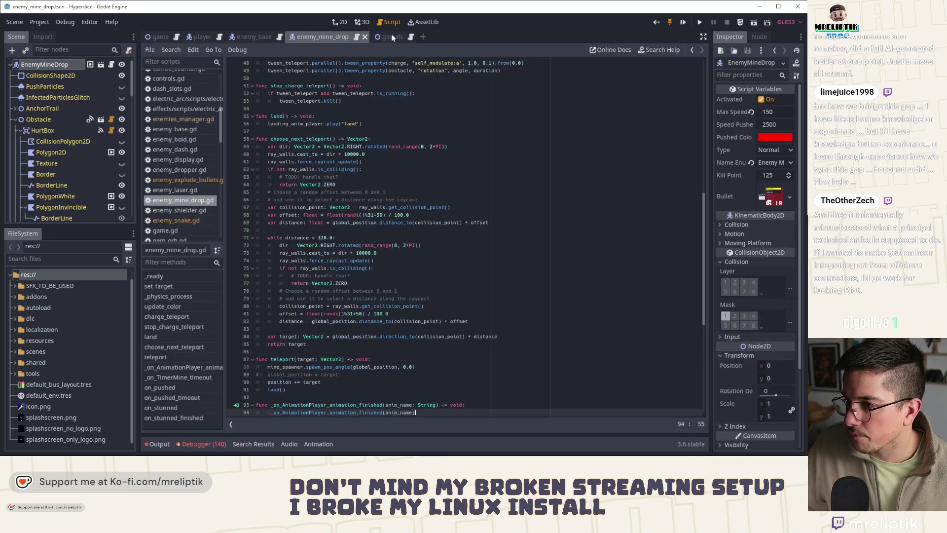
{"action": "left_click", "coordinate": [385, 37]}
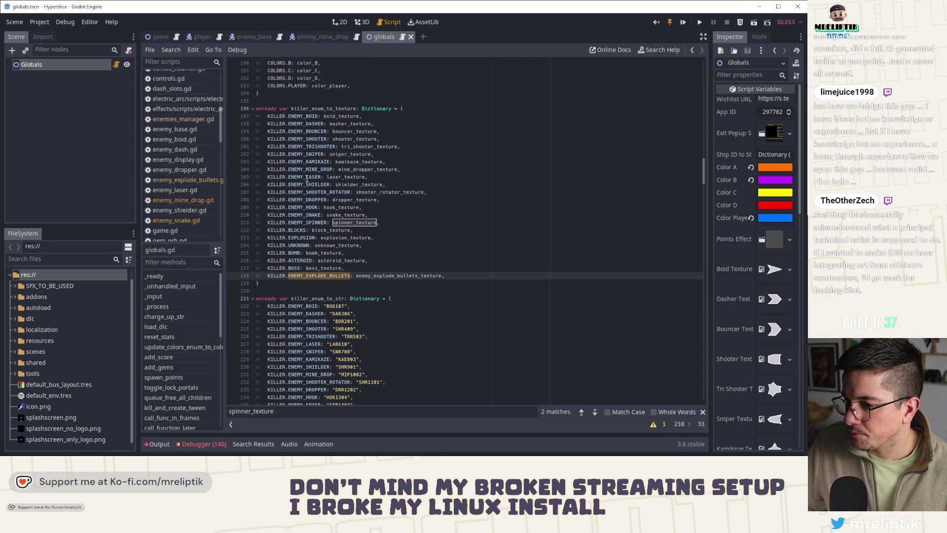
Search for enemy_explode_bullets_texture and jump to its preload declaration on line 49.
{"action": "scroll", "coordinate": [307, 178], "scroll_direction": "up", "scroll_amount": 5}
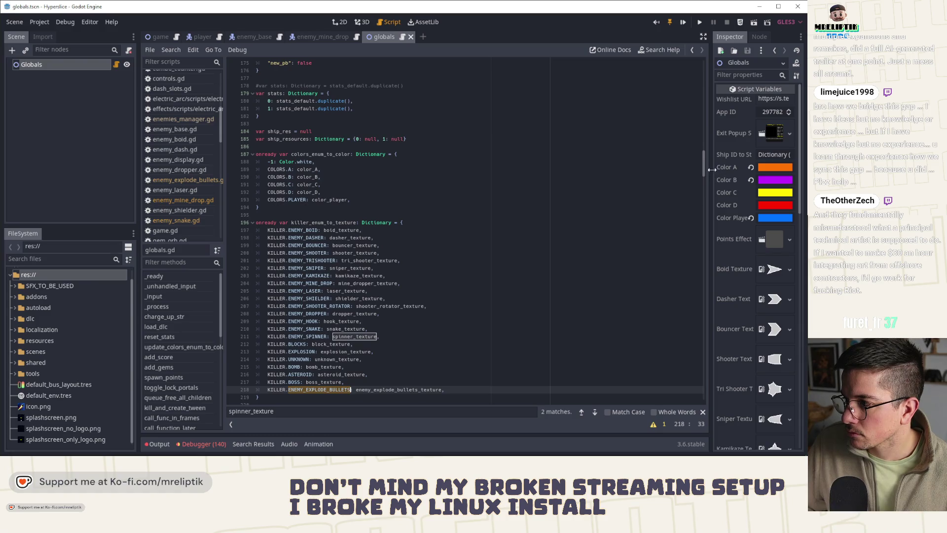
{"action": "scroll", "coordinate": [359, 236], "scroll_direction": "down", "scroll_amount": 4}
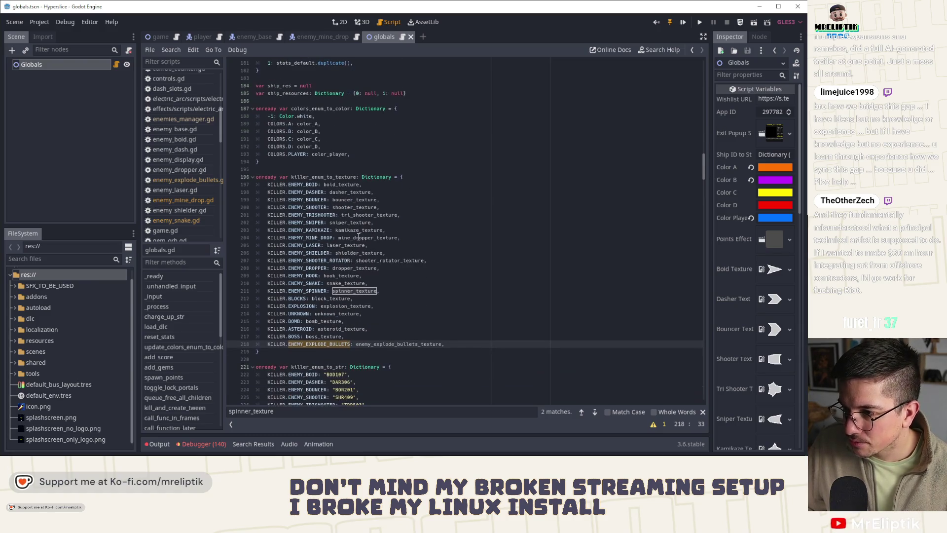
{"action": "left_click", "coordinate": [353, 245]}
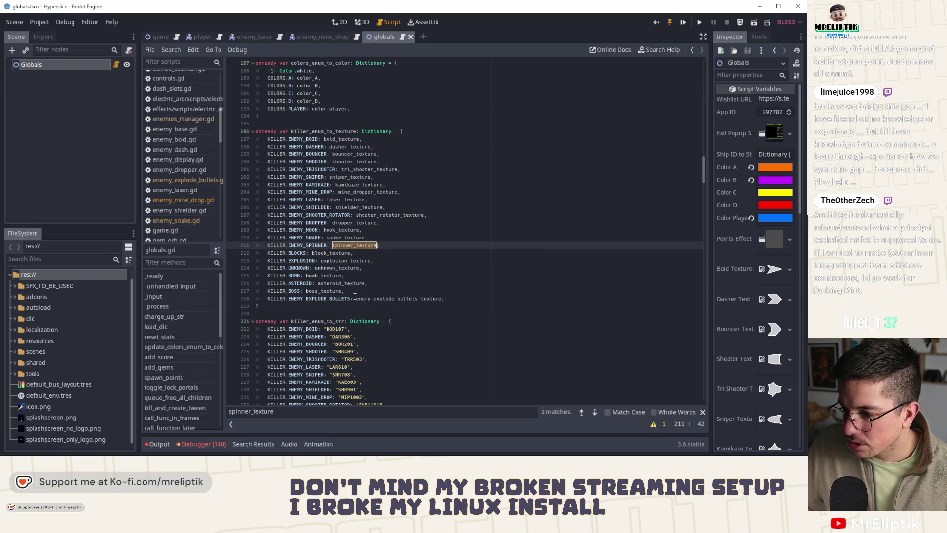
{"action": "left_click", "coordinate": [399, 299]}
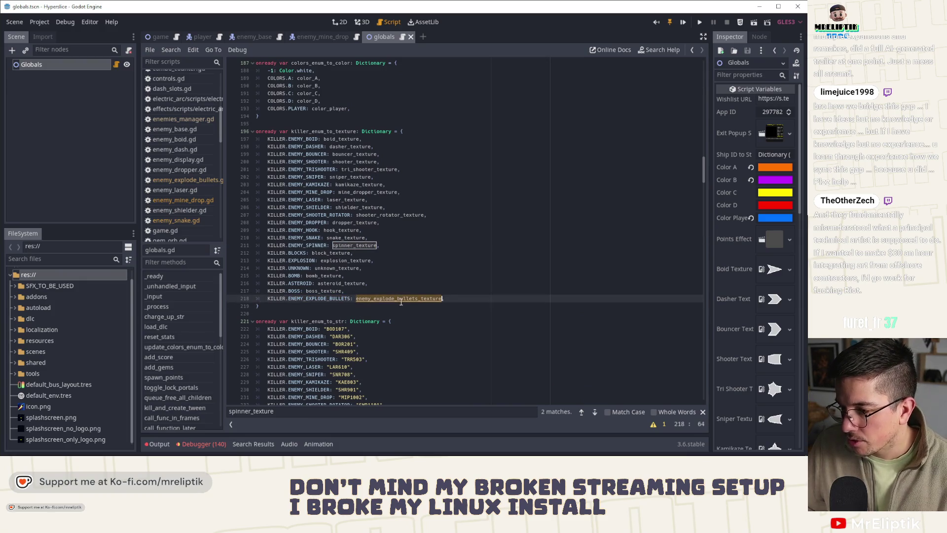
{"action": "key", "text": "ctrl+f"}
{"action": "left_click", "coordinate": [582, 414]}
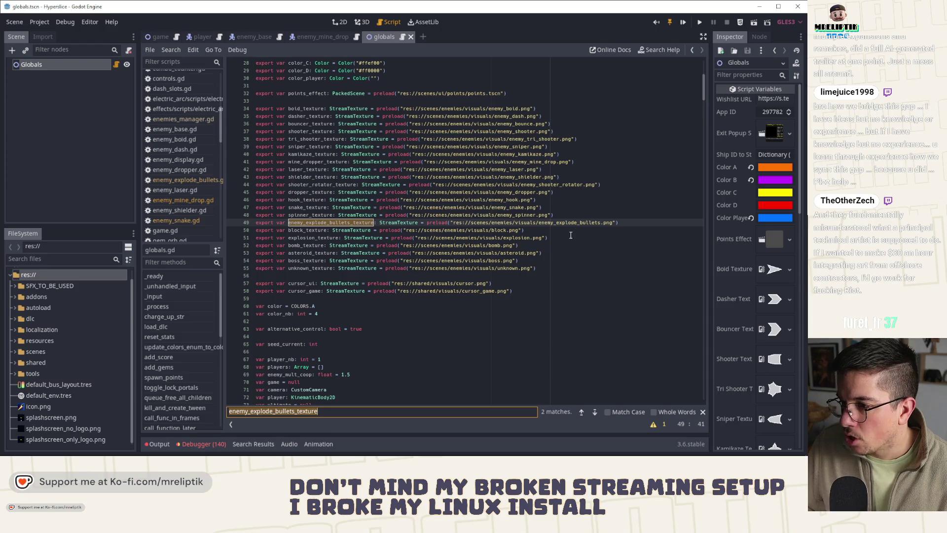
{"action": "left_click", "coordinate": [613, 222]}
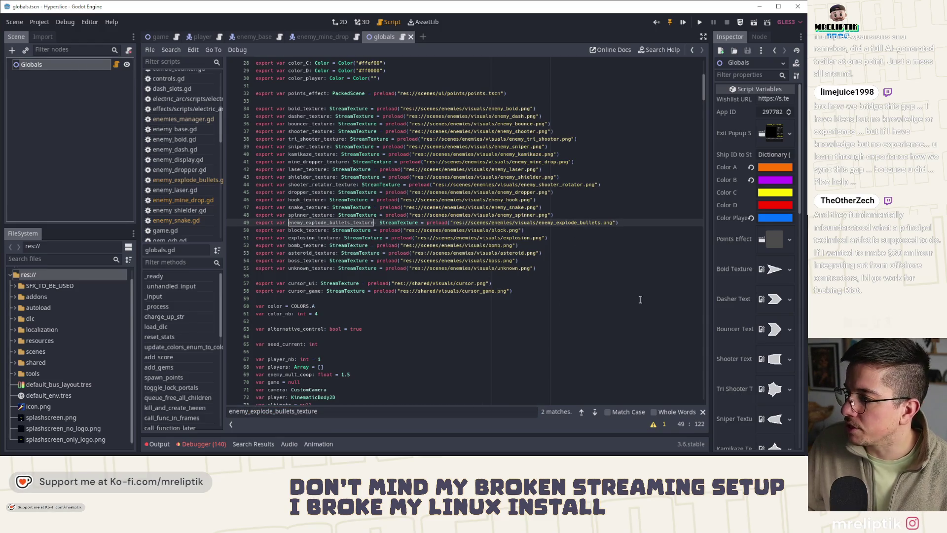
{"action": "scroll", "coordinate": [733, 313], "scroll_direction": "down", "scroll_amount": 10}
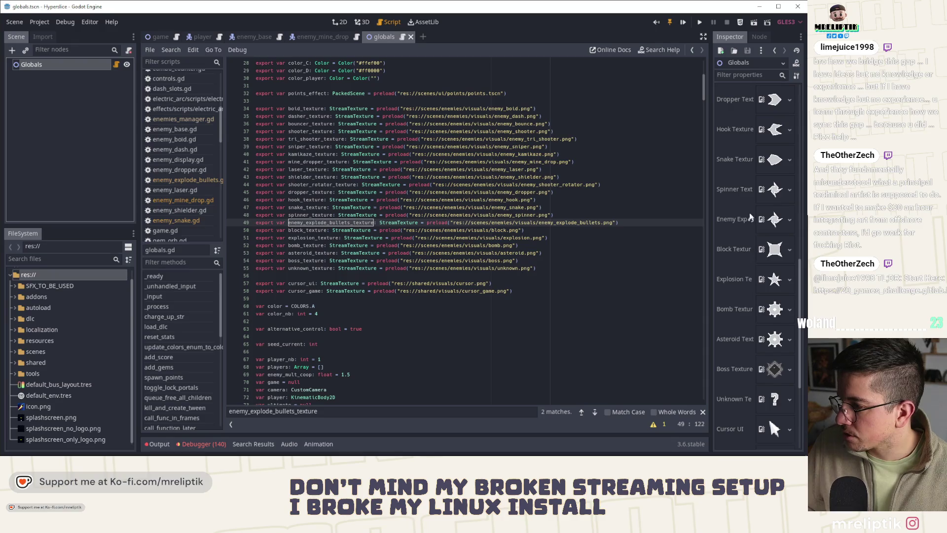
Revert the Enemy Explode Bullets Texture in the Inspector to default and save the globals scene.
{"action": "left_click", "coordinate": [751, 220]}
{"action": "left_click", "coordinate": [633, 243]}
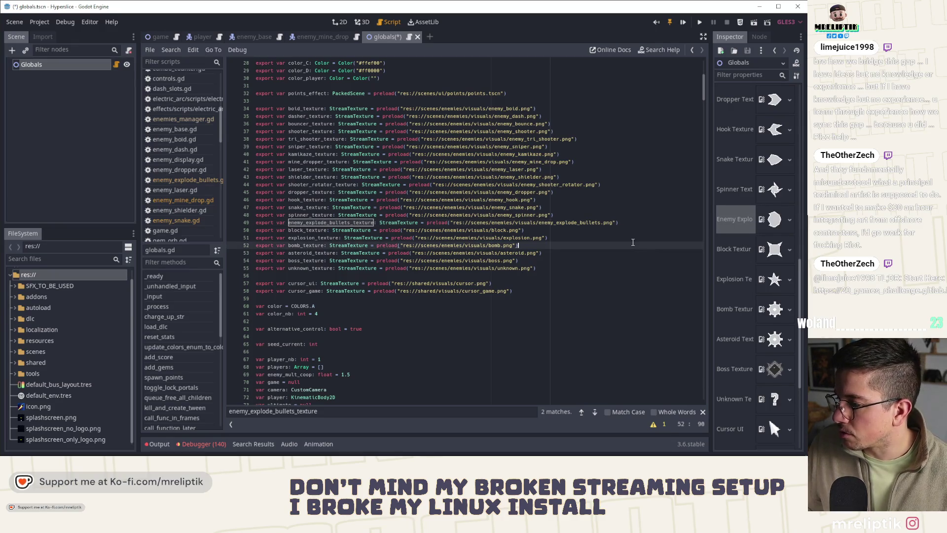
{"action": "key", "text": "ctrl+s"}
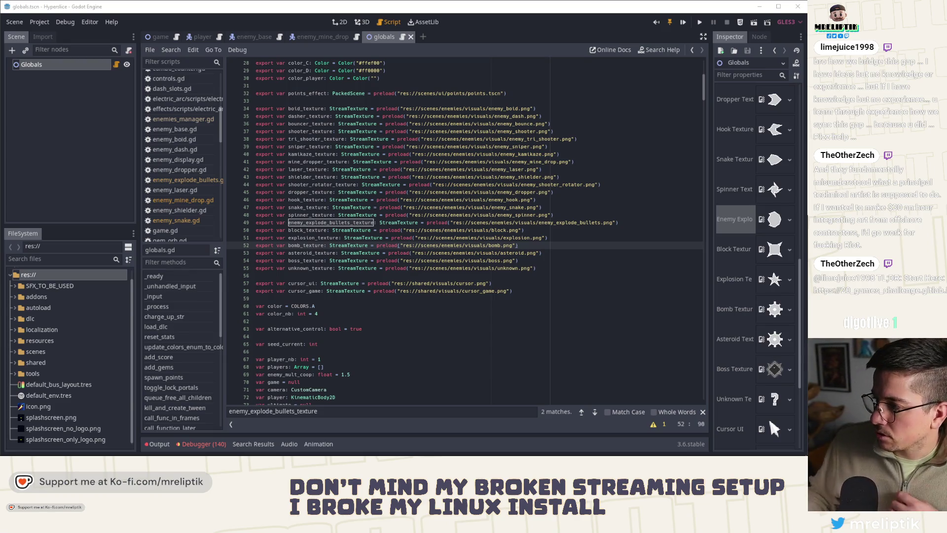
Clear all logged errors in the debugger and hide the bottom panel.
{"action": "left_click", "coordinate": [438, 306]}
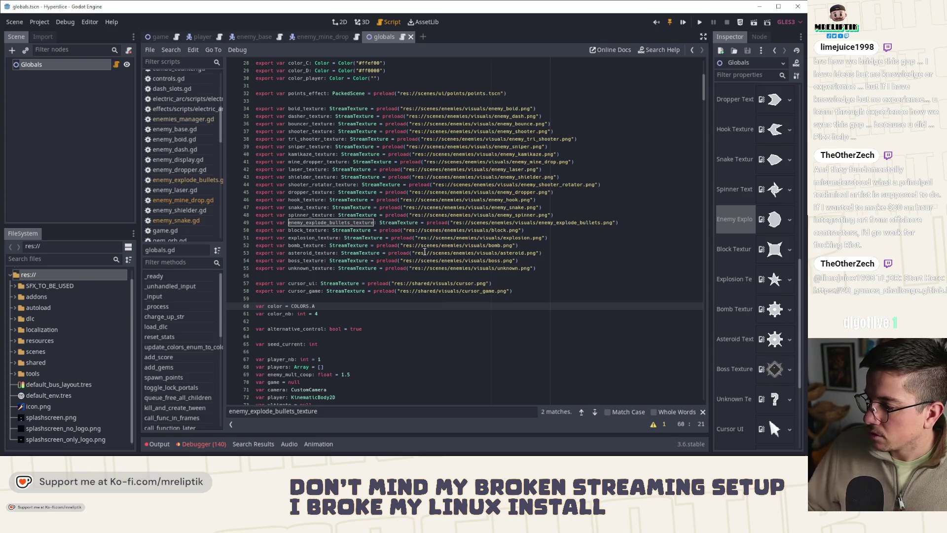
{"action": "left_click", "coordinate": [315, 37]}
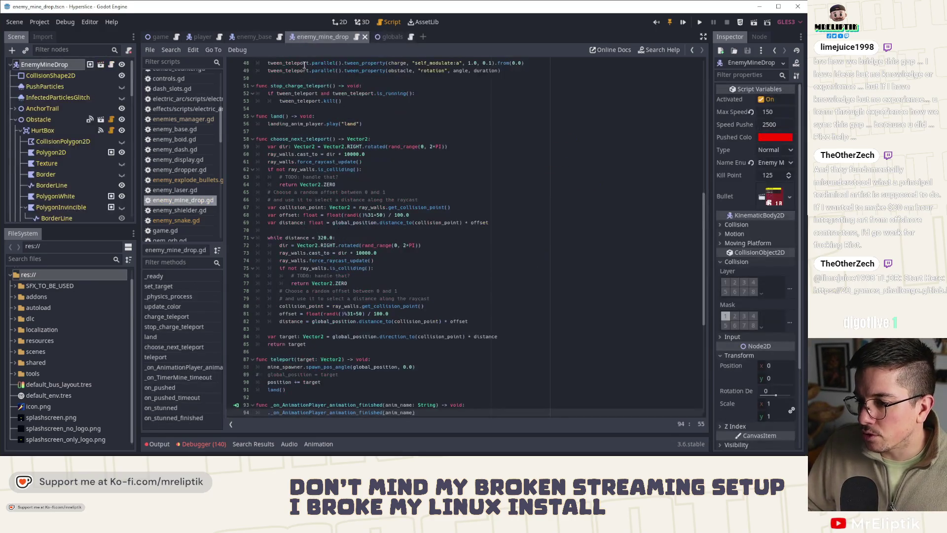
{"action": "scroll", "coordinate": [348, 311], "scroll_direction": "down", "scroll_amount": 1}
{"action": "left_click", "coordinate": [200, 445]}
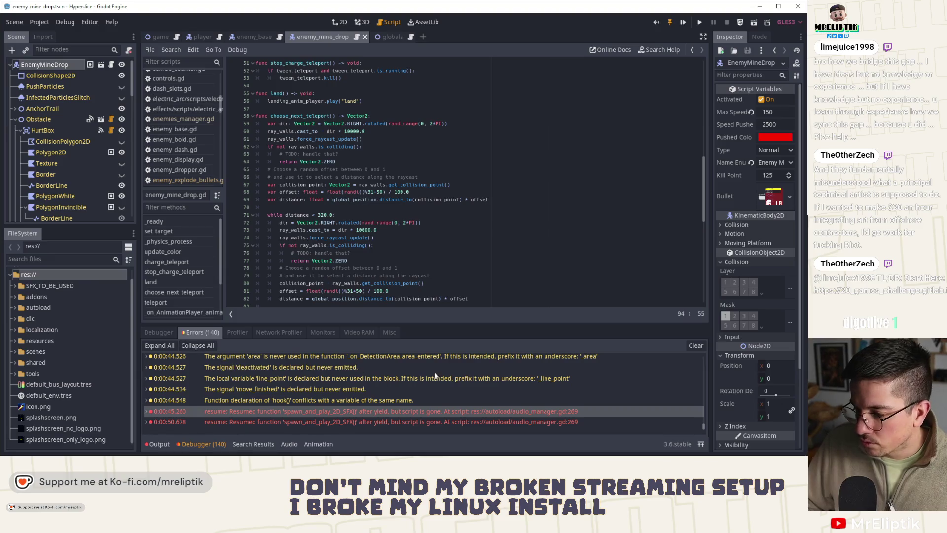
{"action": "left_click", "coordinate": [696, 346]}
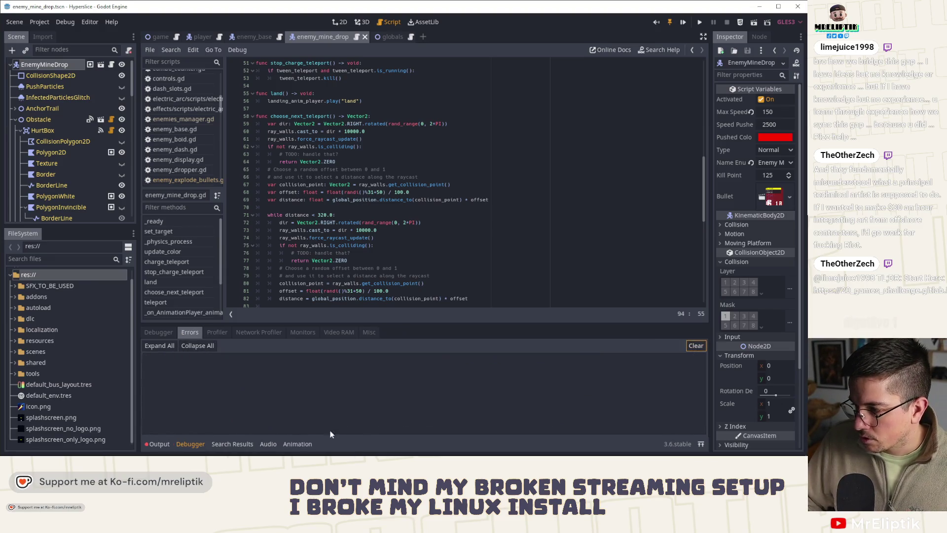
{"action": "left_click", "coordinate": [154, 443]}
{"action": "left_click", "coordinate": [155, 444]}
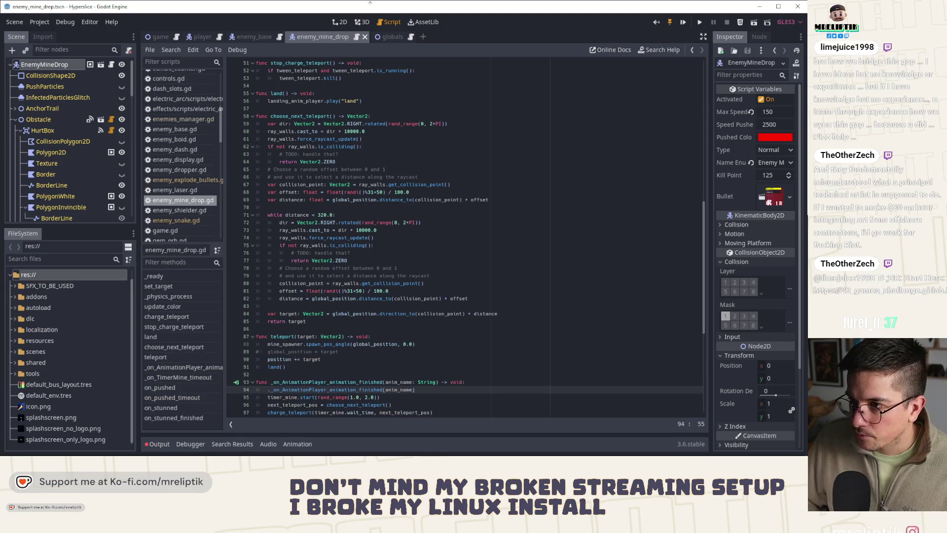
Switch to 2D and open enemy_explode_bullets.tscn via quick scene search, closing explode_particles opened by mistake.
{"action": "left_click", "coordinate": [335, 23]}
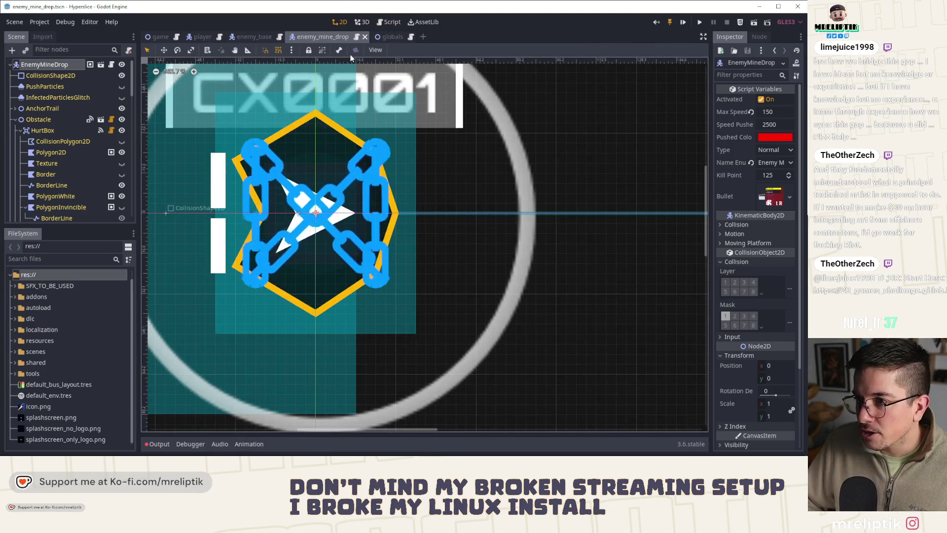
{"action": "key", "text": "ctrl+shift+o"}
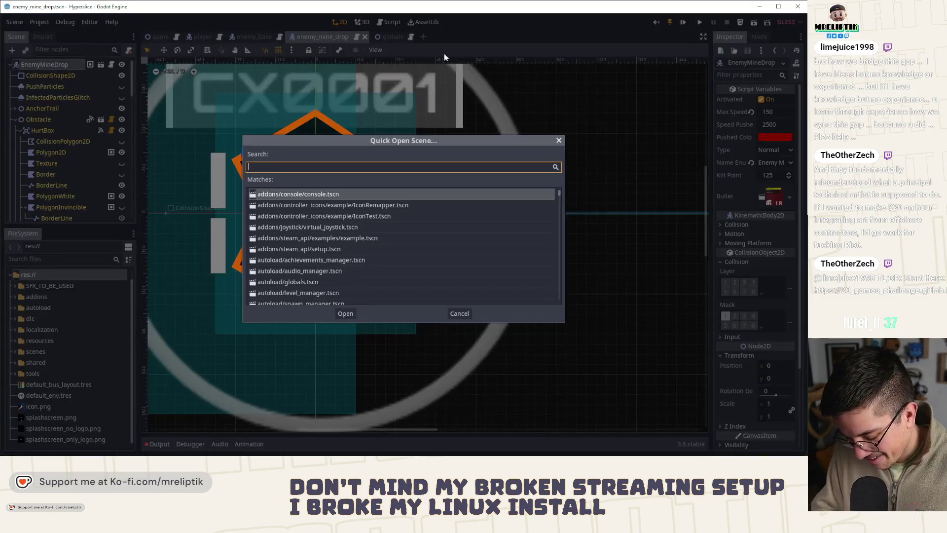
{"action": "type", "text": "epxlode_"}
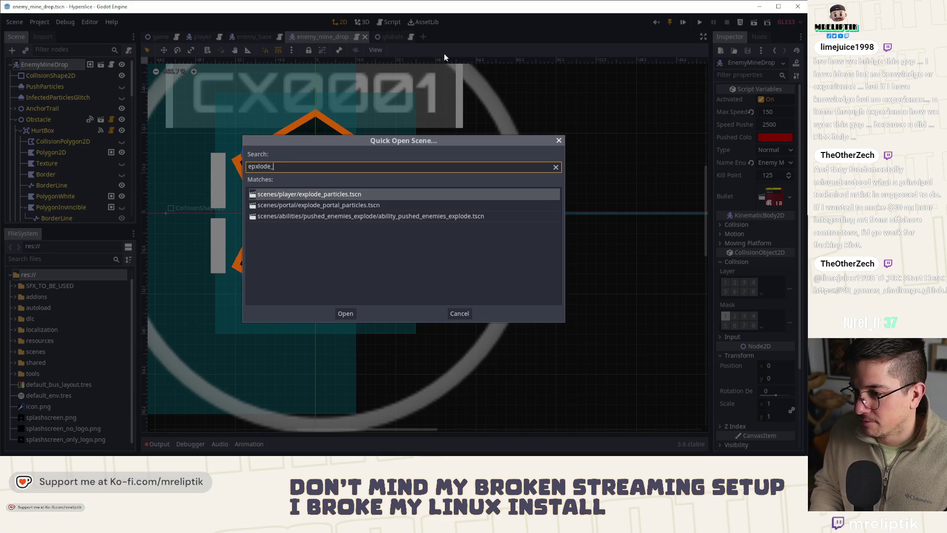
{"action": "key", "text": "Return"}
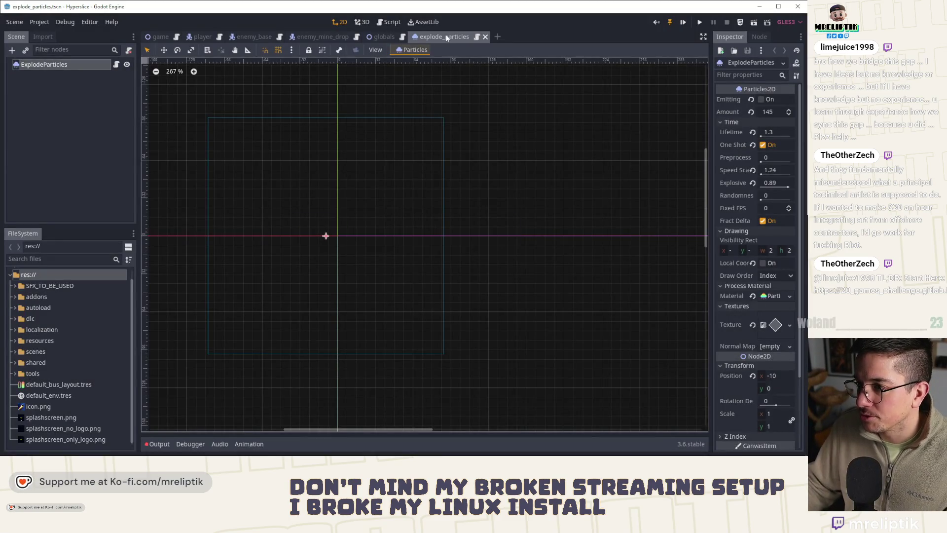
{"action": "key", "text": "ctrl+w"}
{"action": "key", "text": "ctrl+shift+o"}
{"action": "type", "text": "enemy_e"}
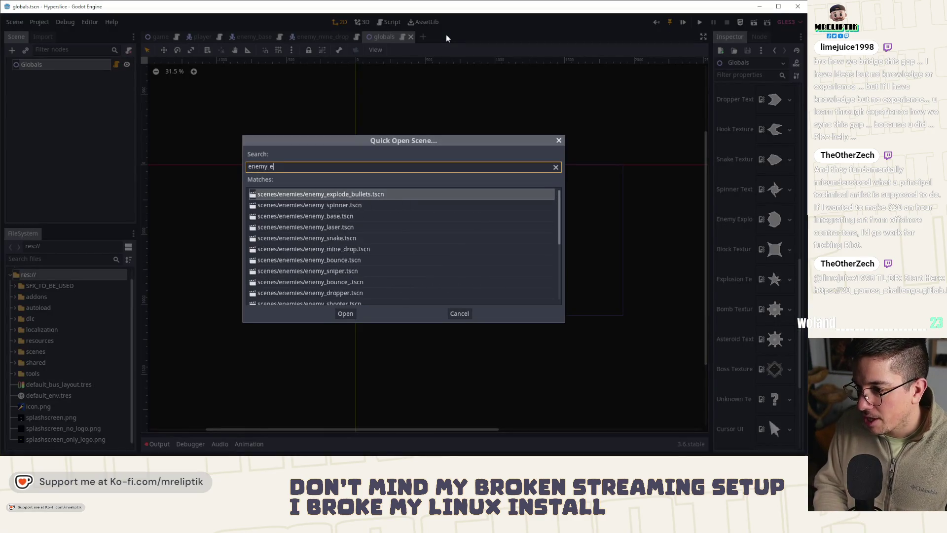
{"action": "key", "text": "Return"}
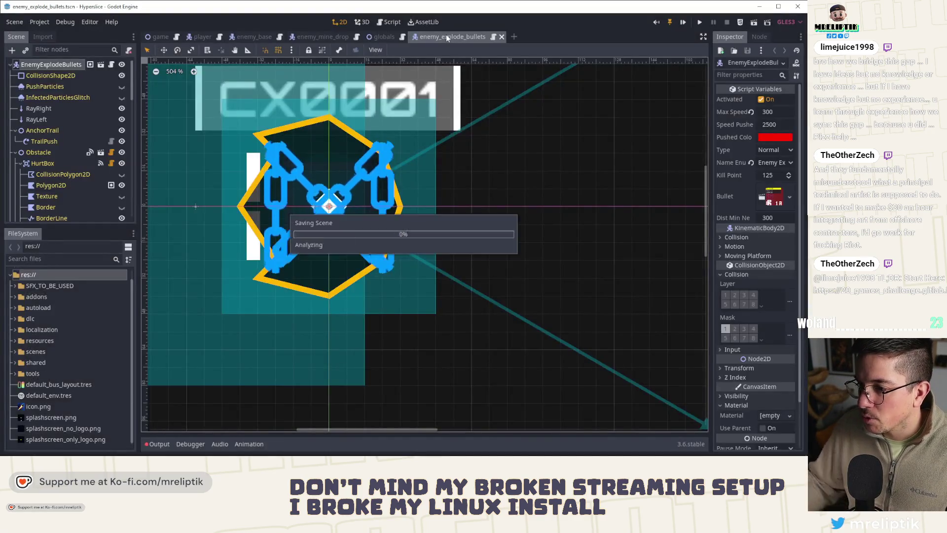
{"action": "left_click", "coordinate": [379, 37]}
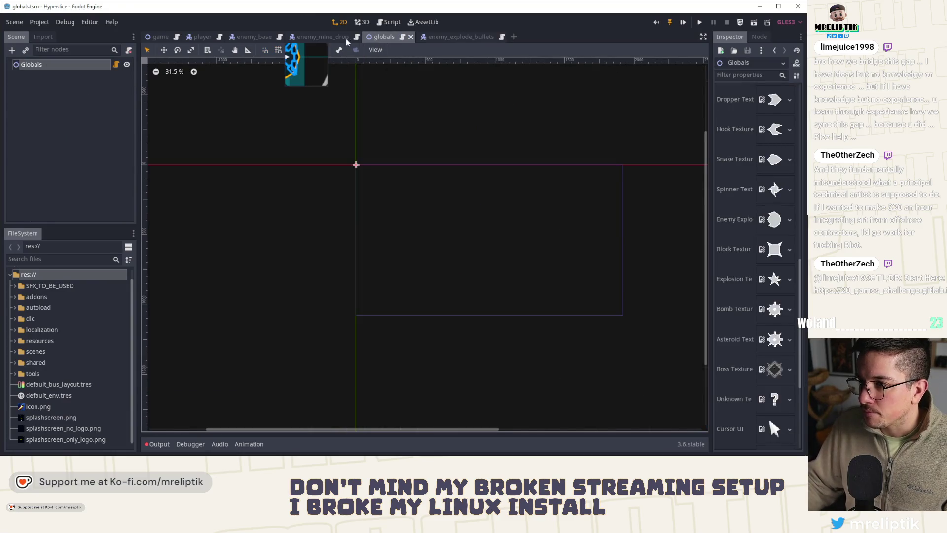
{"action": "left_click", "coordinate": [346, 40]}
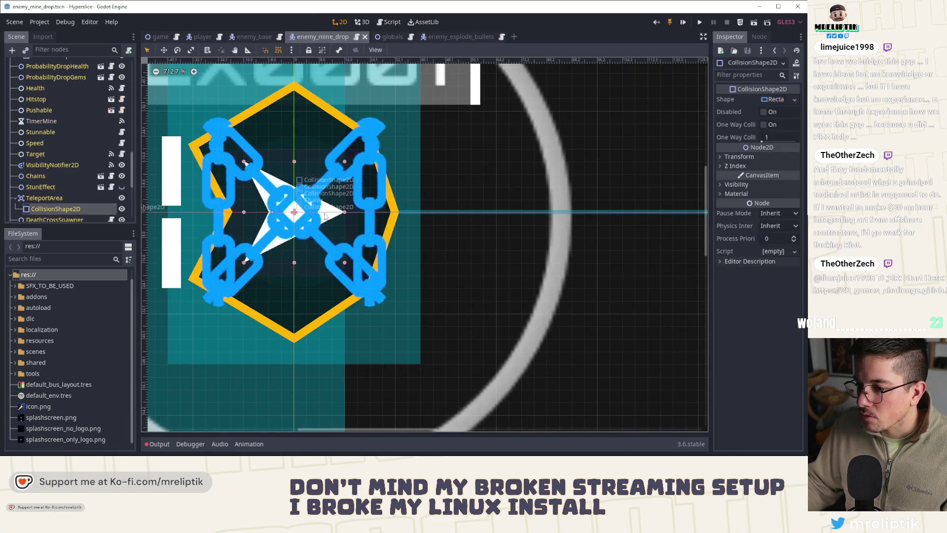
{"action": "left_click", "coordinate": [451, 36]}
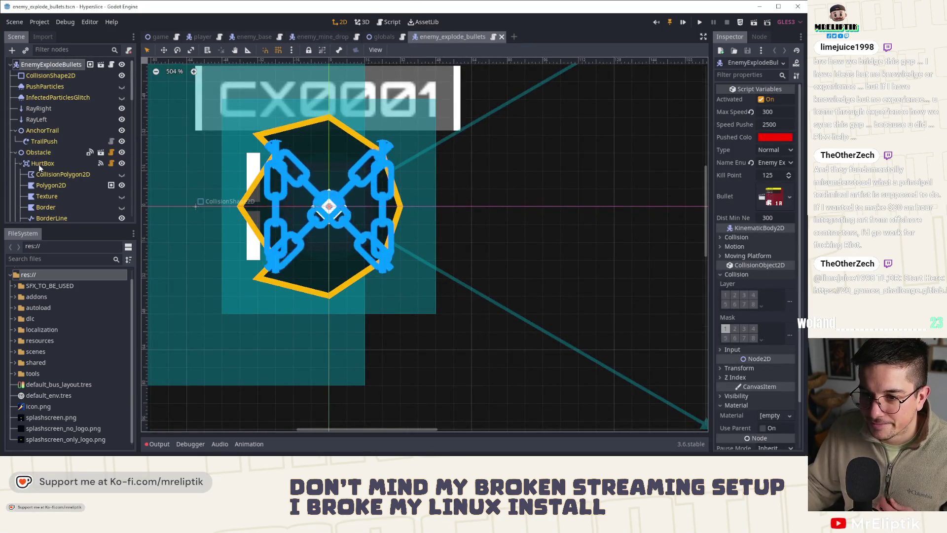
Drag the Decoration Polygon2D's top, bottom, left and right points into a diamond and save.
{"action": "scroll", "coordinate": [39, 168], "scroll_direction": "down", "scroll_amount": 5}
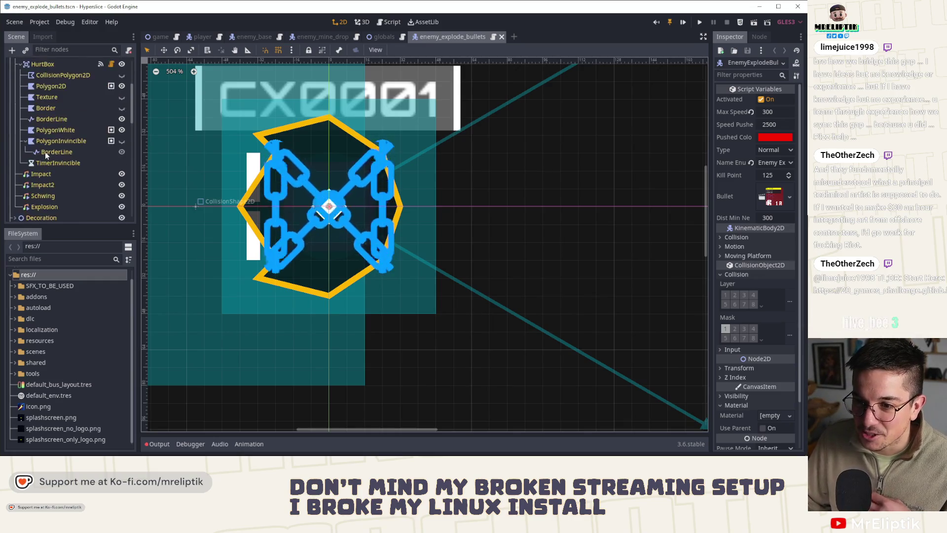
{"action": "scroll", "coordinate": [45, 158], "scroll_direction": "down", "scroll_amount": 2}
{"action": "left_click", "coordinate": [63, 169]}
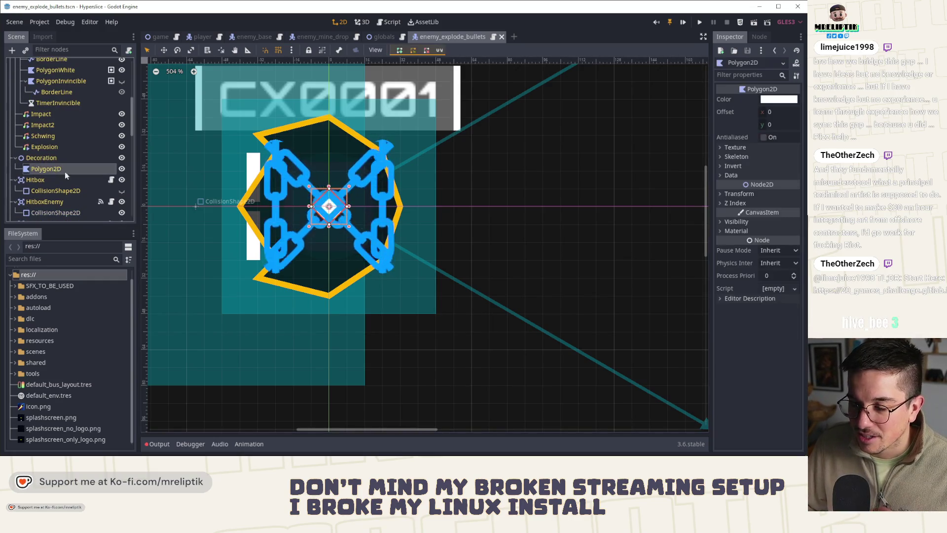
{"action": "scroll", "coordinate": [381, 210], "scroll_direction": "up", "scroll_amount": 7}
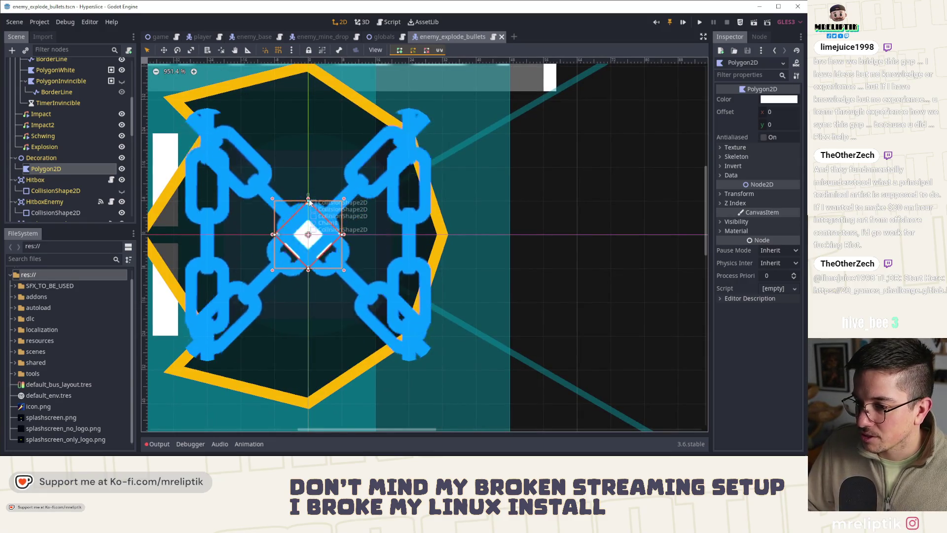
{"action": "left_click_drag", "start_coordinate": [309, 200], "coordinate": [275, 132]}
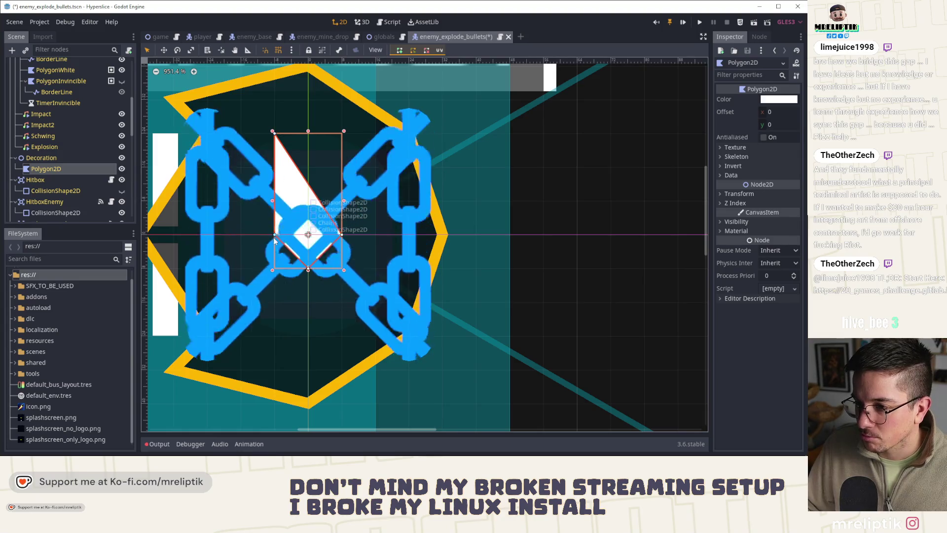
{"action": "left_click_drag", "start_coordinate": [307, 269], "coordinate": [278, 337]}
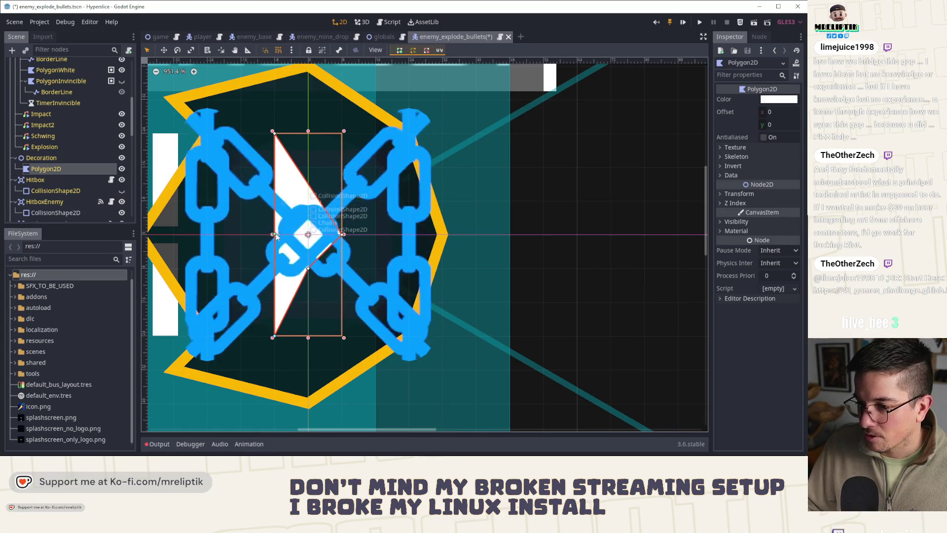
{"action": "left_click_drag", "start_coordinate": [274, 235], "coordinate": [240, 234]}
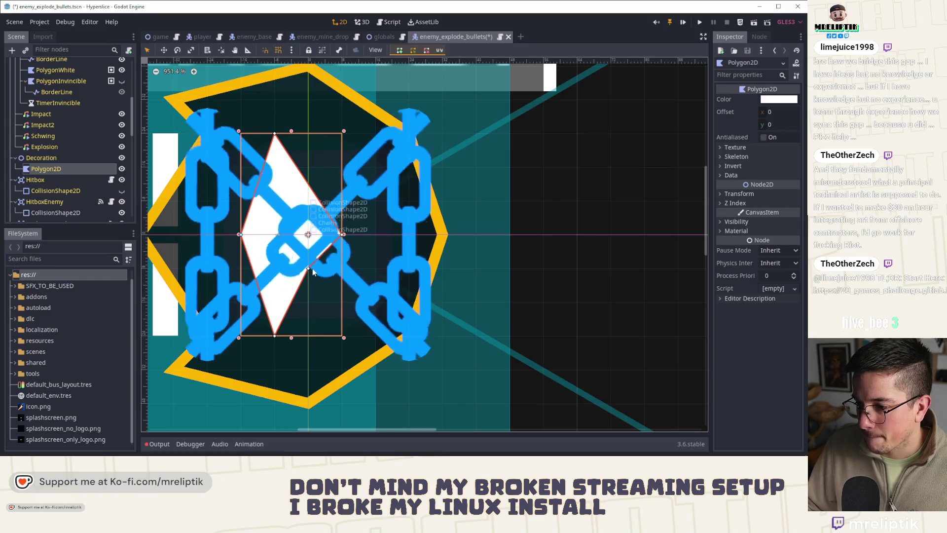
{"action": "scroll", "coordinate": [365, 153], "scroll_direction": "down", "scroll_amount": 2}
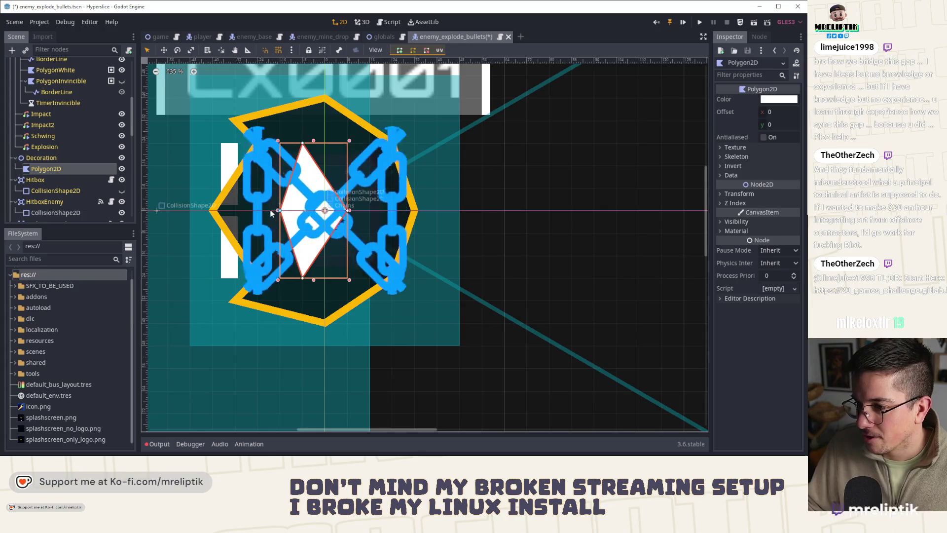
{"action": "left_click_drag", "start_coordinate": [279, 211], "coordinate": [257, 211]}
{"action": "left_click_drag", "start_coordinate": [348, 211], "coordinate": [371, 210]}
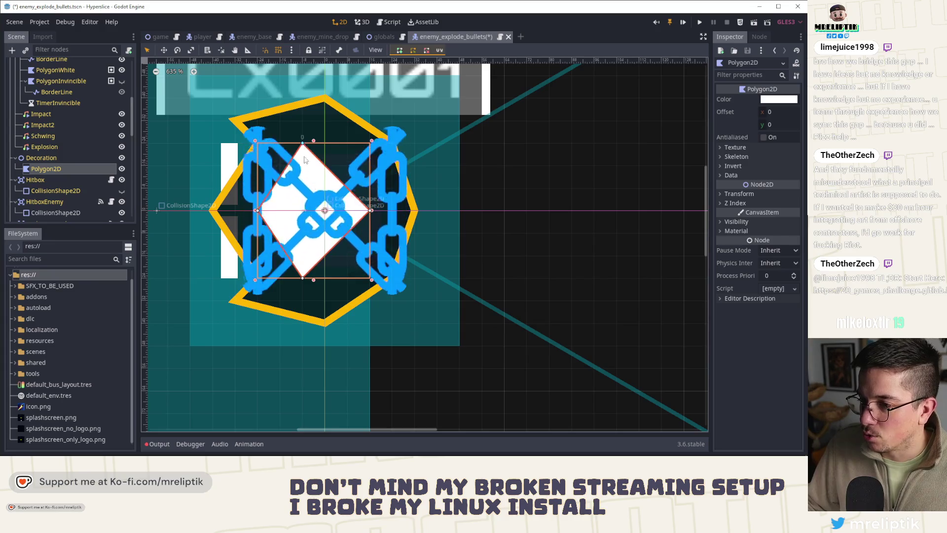
{"action": "scroll", "coordinate": [304, 162], "scroll_direction": "down", "scroll_amount": 5}
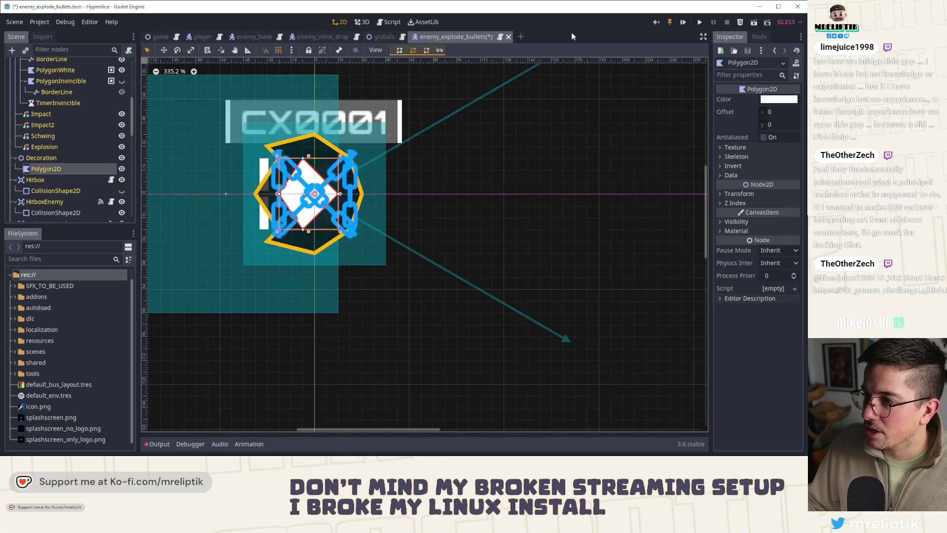
{"action": "key", "text": "ctrl+s"}
Try moving the diamond's bottom point, undo those changes, and save the enemy_explode_bullets scene.
{"action": "scroll", "coordinate": [298, 204], "scroll_direction": "up", "scroll_amount": 4}
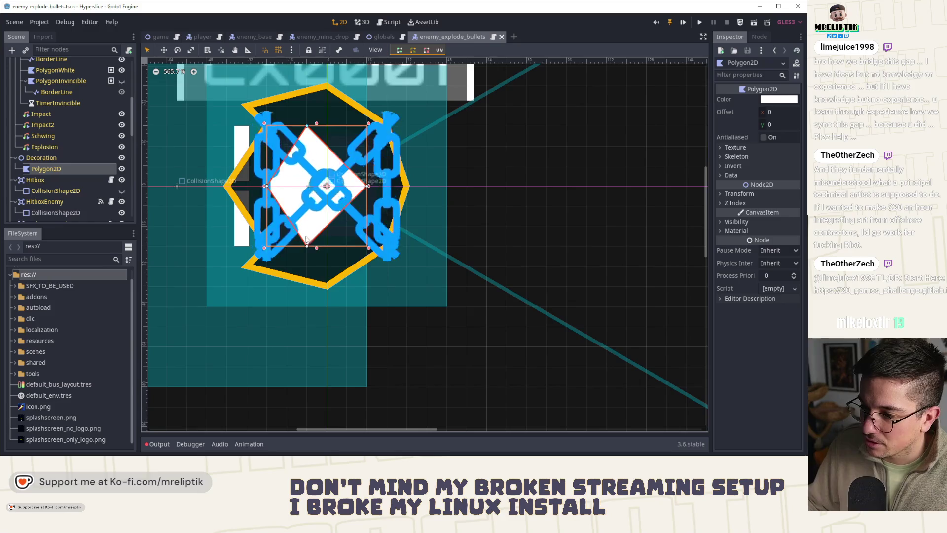
{"action": "left_click_drag", "start_coordinate": [307, 245], "coordinate": [307, 226]}
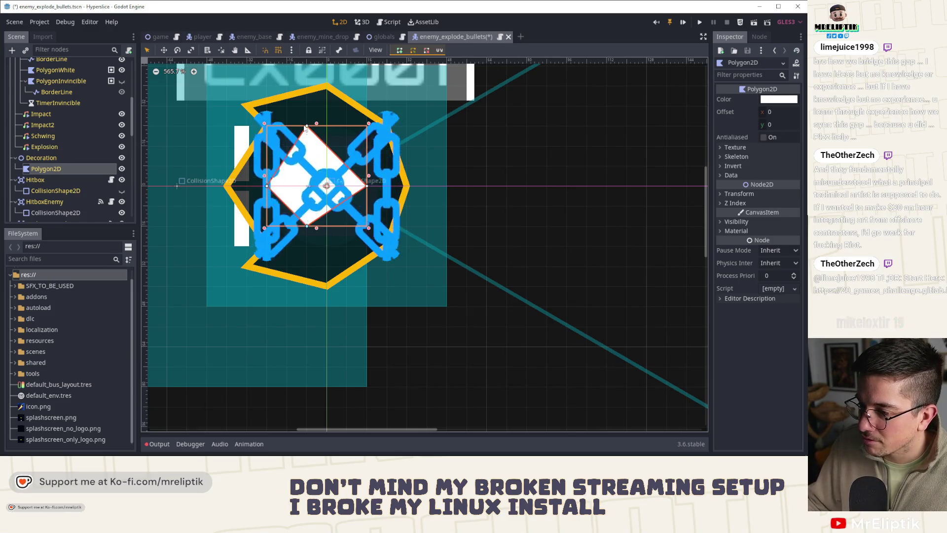
{"action": "key", "text": "ctrl+z"}
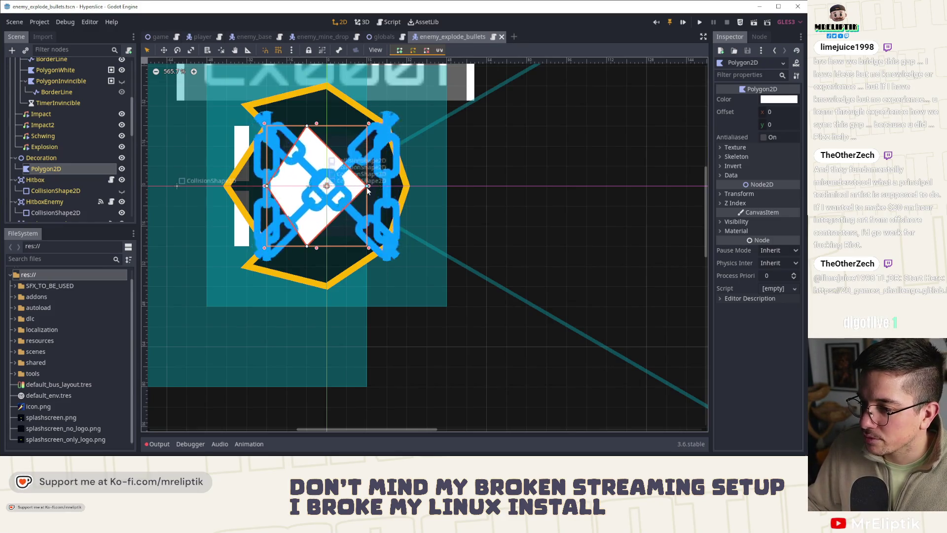
{"action": "left_click", "coordinate": [308, 246]}
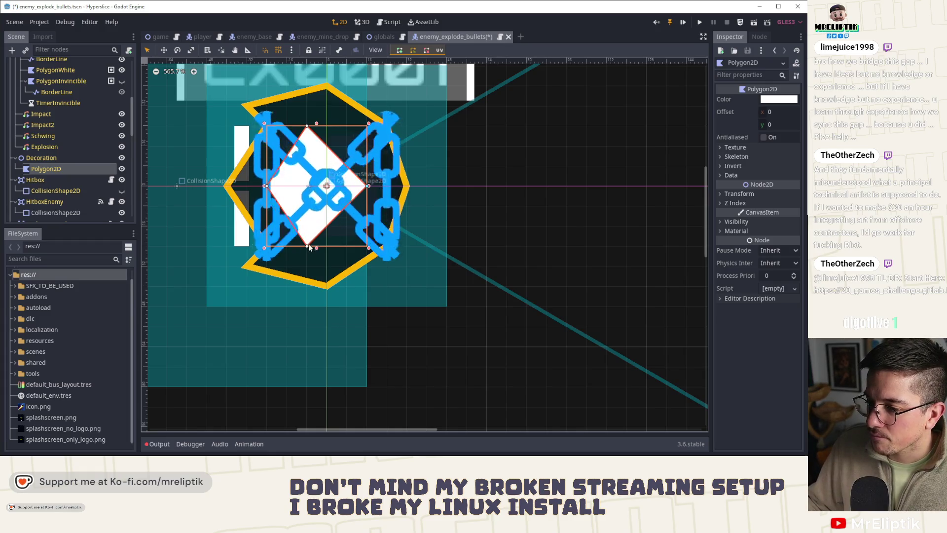
{"action": "left_click_drag", "start_coordinate": [306, 245], "coordinate": [286, 246]}
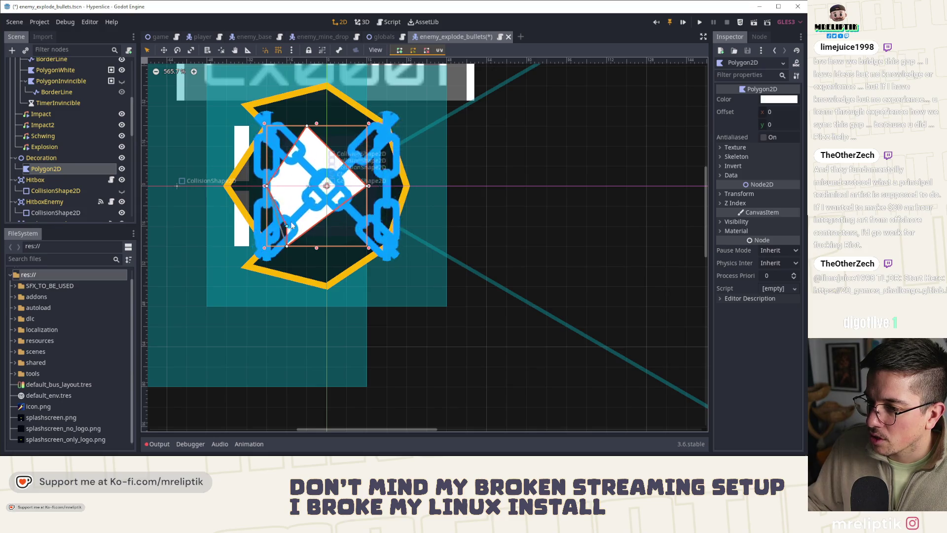
{"action": "key", "text": "ctrl+z"}
{"action": "key", "text": "ctrl+z"}
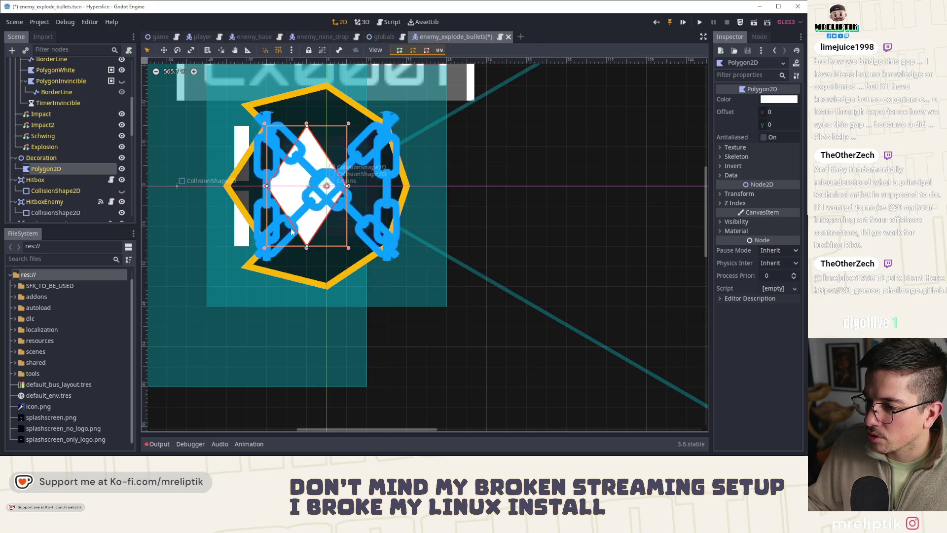
{"action": "key", "text": "ctrl+z"}
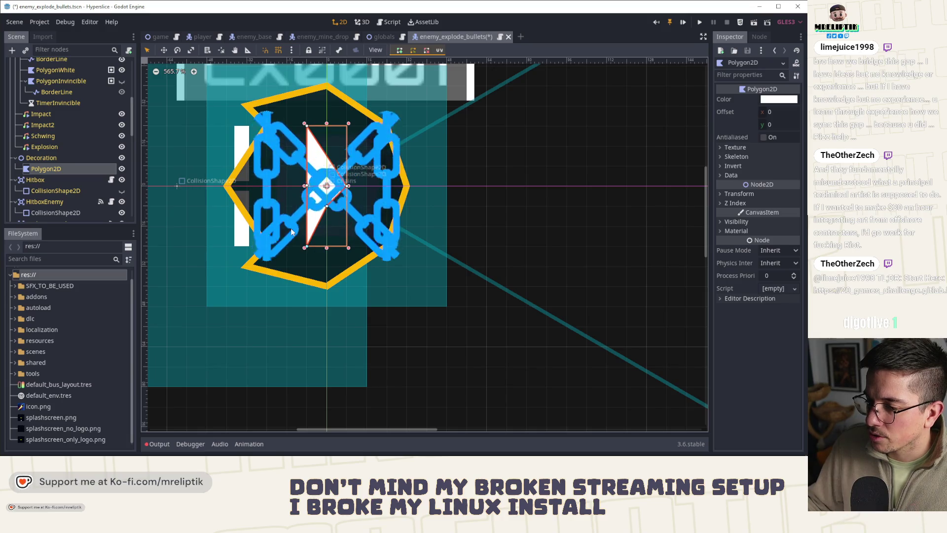
{"action": "key", "text": "ctrl+shift+z"}
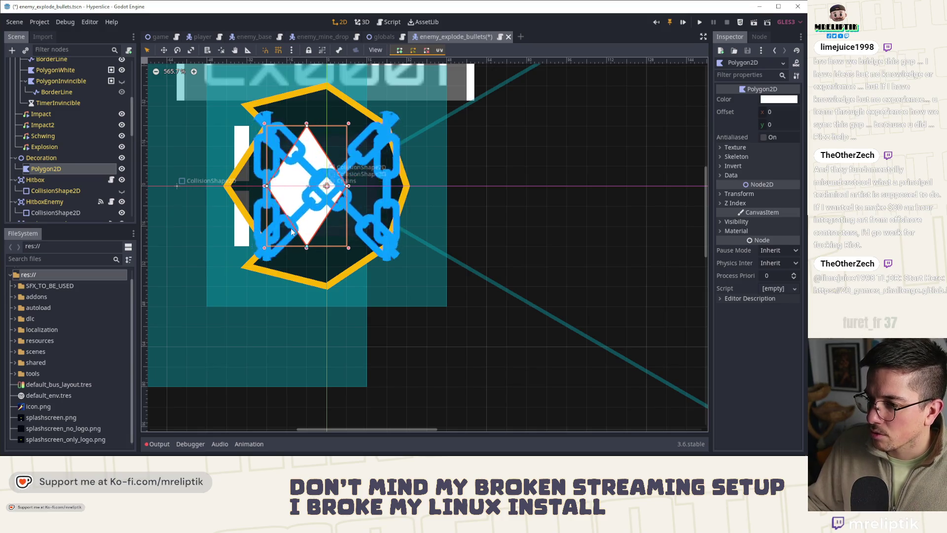
{"action": "key", "text": "ctrl+z"}
{"action": "key", "text": "ctrl+s"}
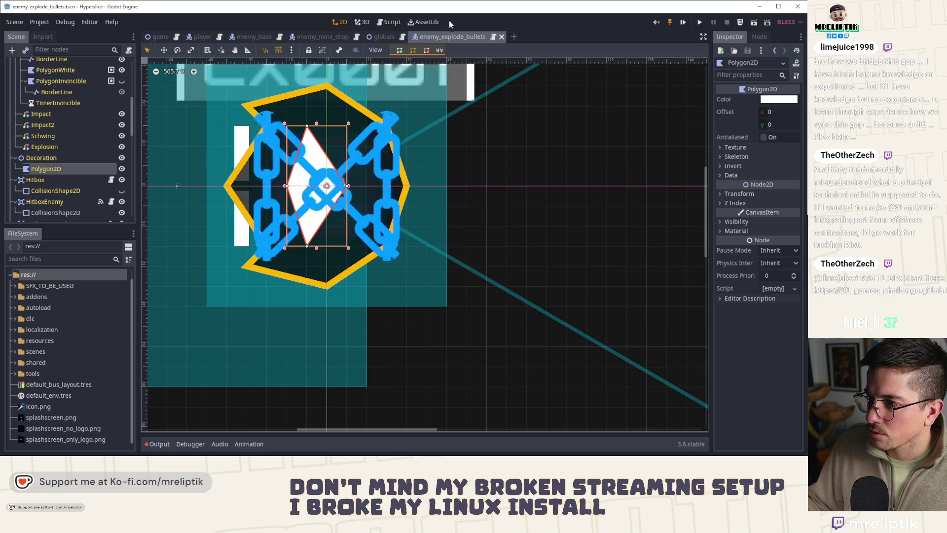
Switch to the enemy_base scene and launch the game for a test run.
{"action": "left_click", "coordinate": [315, 38]}
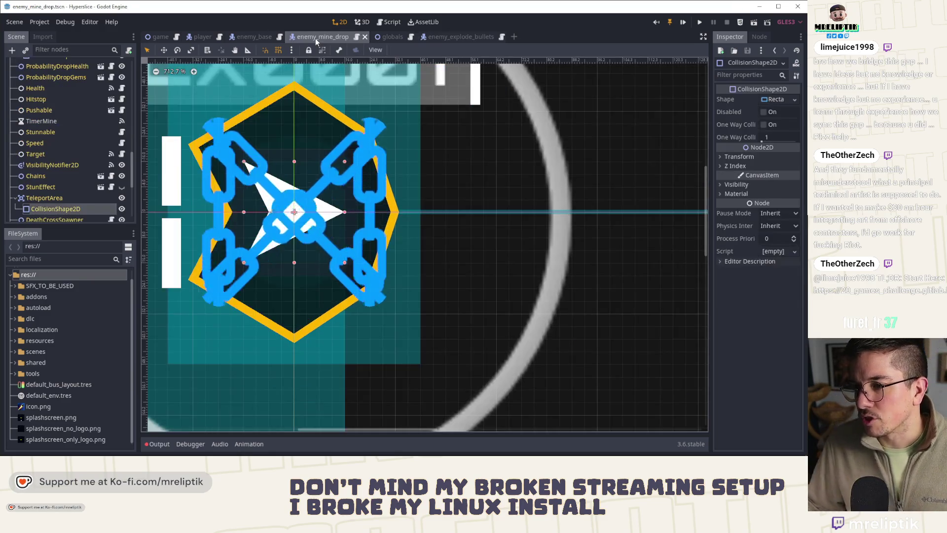
{"action": "left_click", "coordinate": [262, 37]}
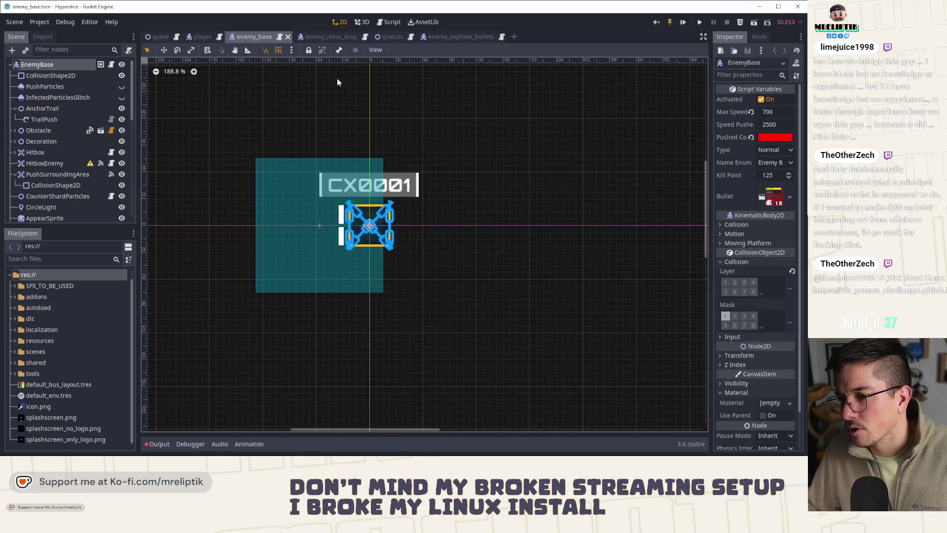
{"action": "left_click", "coordinate": [683, 24]}
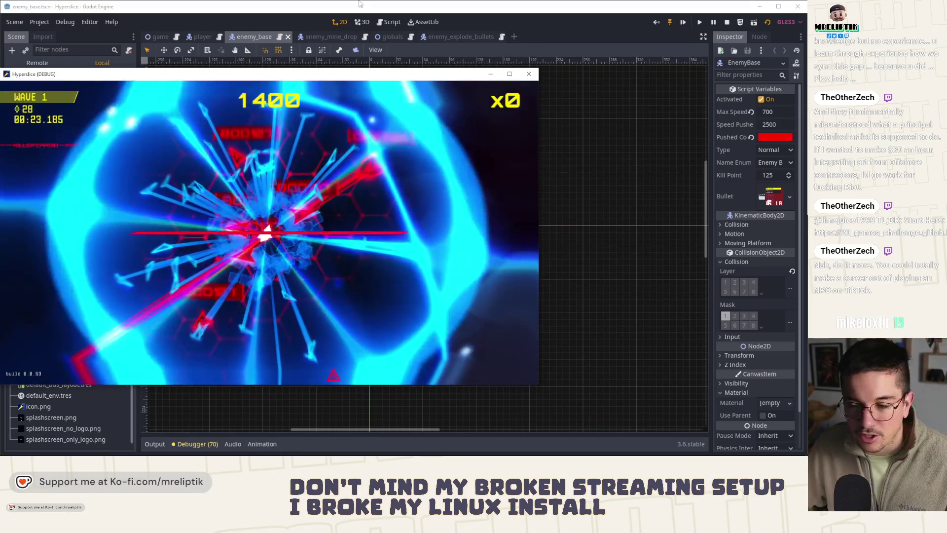
{"action": "left_click", "coordinate": [529, 75]}
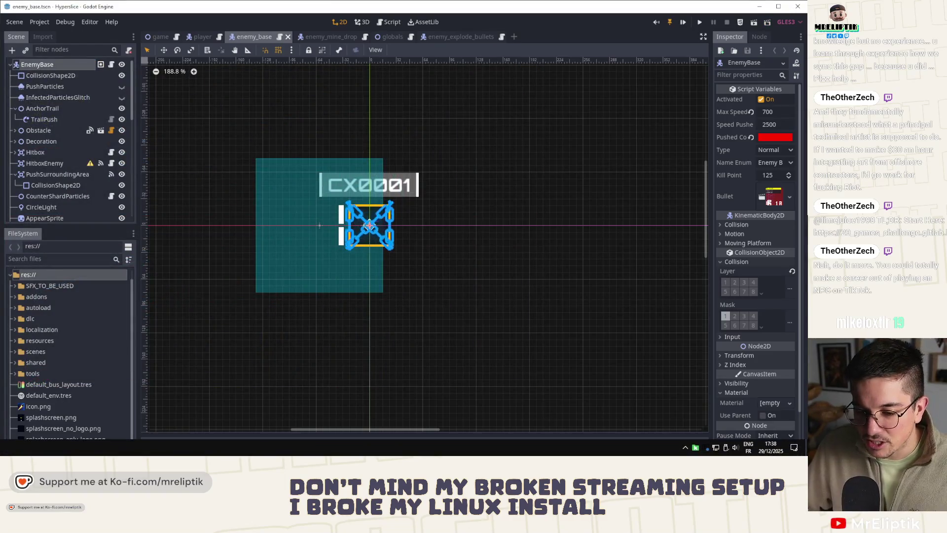
{"action": "left_click", "coordinate": [54, 446]}
Review and stage the diffs for project.godot, enemies_manager.gd and globals.gd.
{"action": "scroll", "coordinate": [85, 253], "scroll_direction": "down", "scroll_amount": 2}
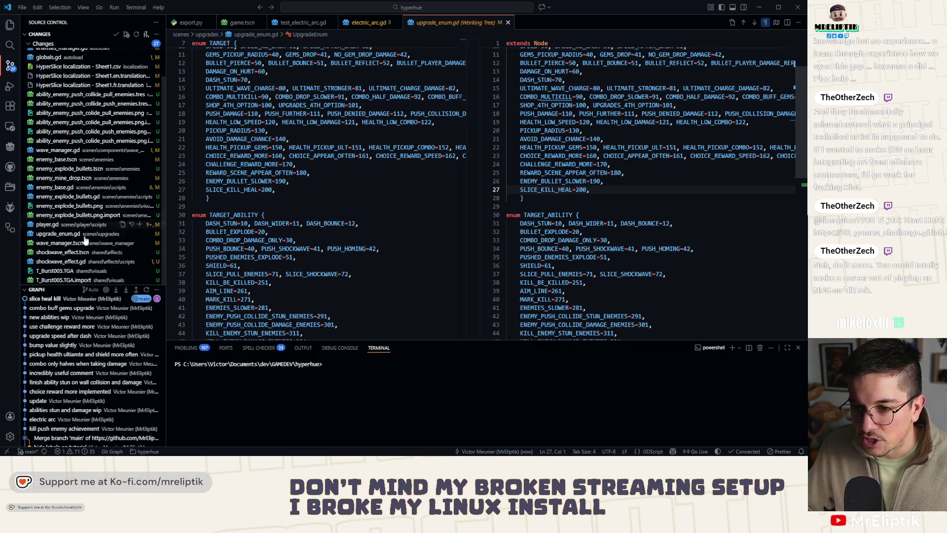
{"action": "scroll", "coordinate": [85, 240], "scroll_direction": "up", "scroll_amount": 2}
{"action": "left_click", "coordinate": [52, 83]}
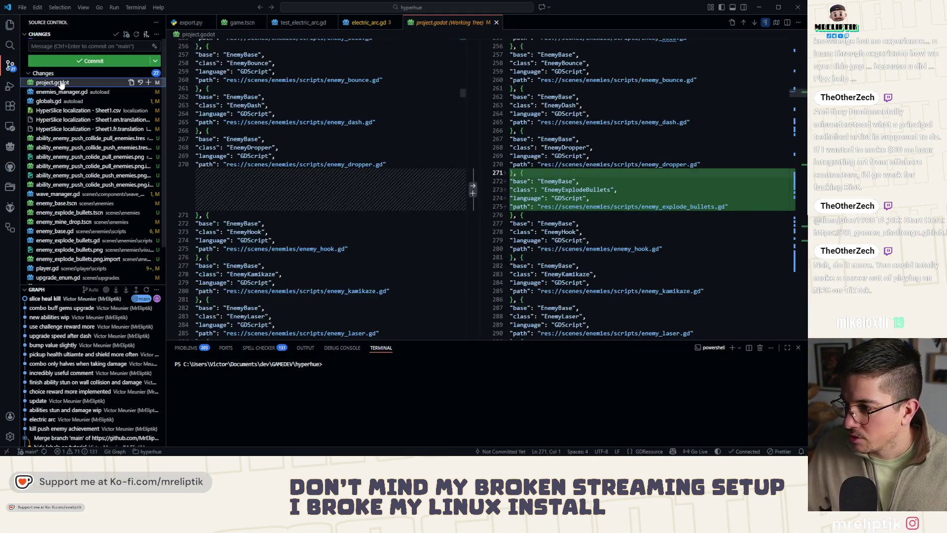
{"action": "left_click", "coordinate": [148, 82]}
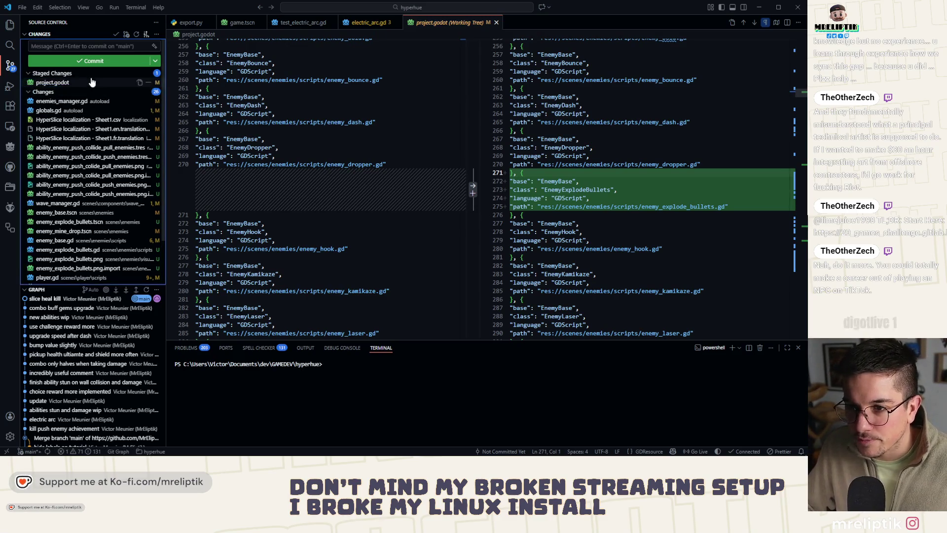
{"action": "left_click", "coordinate": [85, 101]}
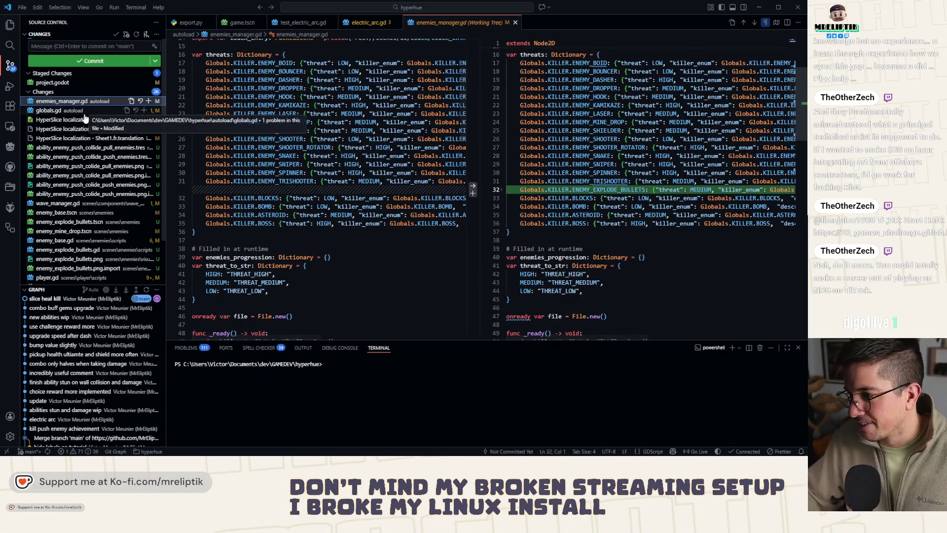
{"action": "left_click", "coordinate": [150, 100]}
{"action": "left_click", "coordinate": [53, 110]}
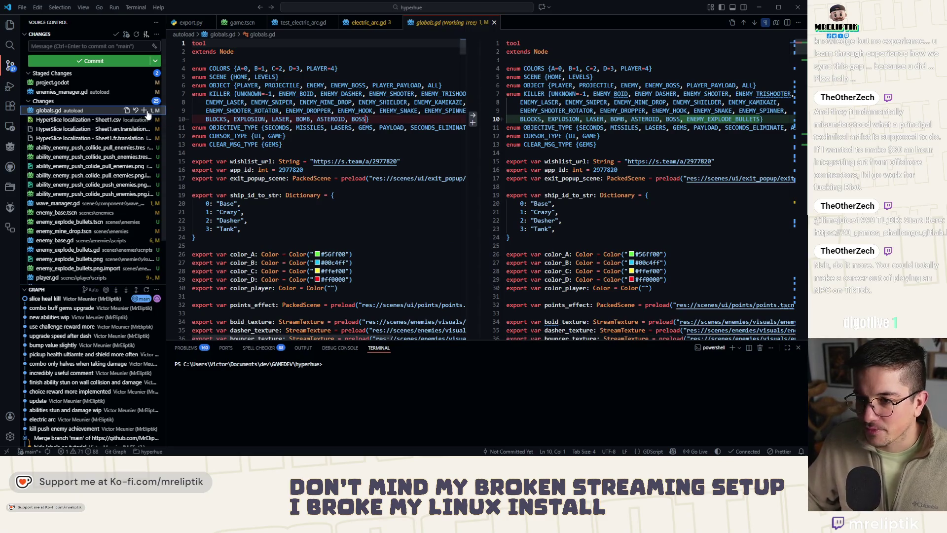
{"action": "left_click", "coordinate": [144, 110]}
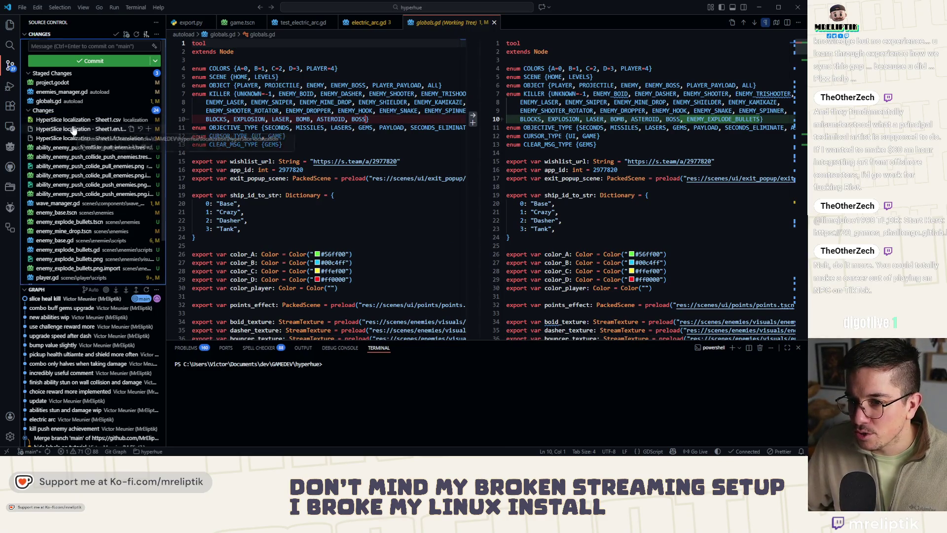
Check the localization and push/pull ability diffs, stage wave_manager.gd, and leave enemy_base.tscn unstaged.
{"action": "left_click", "coordinate": [74, 129]}
{"action": "left_click", "coordinate": [74, 120]}
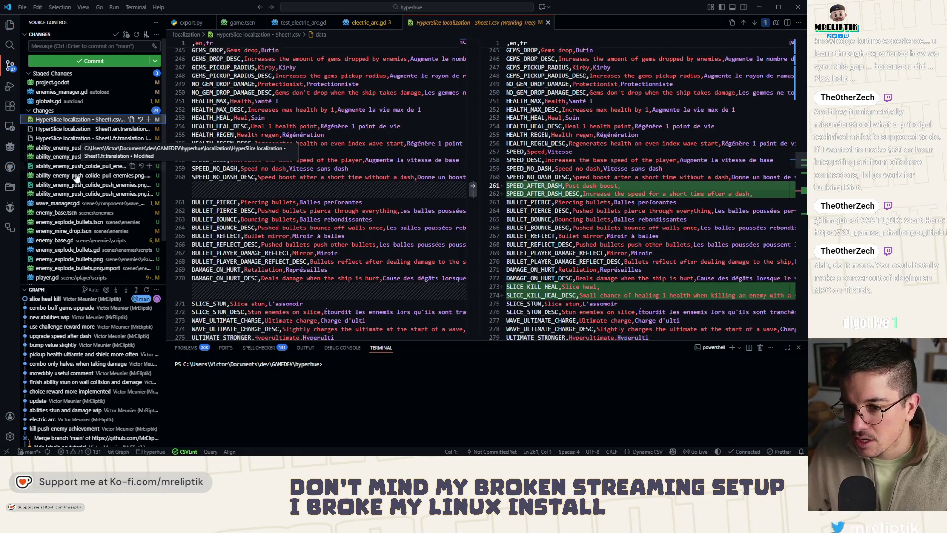
{"action": "left_click", "coordinate": [68, 148]}
{"action": "left_click", "coordinate": [69, 157]}
{"action": "scroll", "coordinate": [70, 168], "scroll_direction": "down", "scroll_amount": 1}
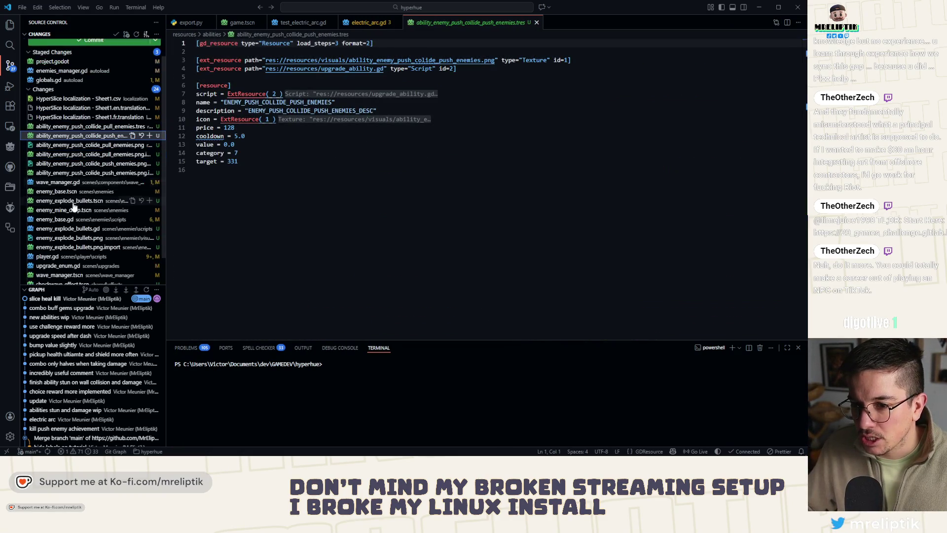
{"action": "left_click", "coordinate": [70, 182]}
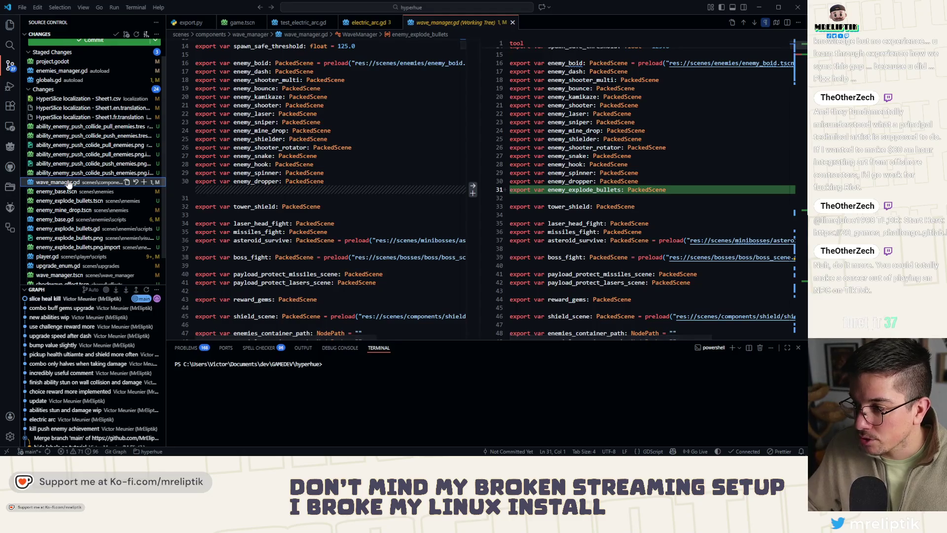
{"action": "left_click", "coordinate": [143, 182]}
{"action": "left_click", "coordinate": [74, 192]}
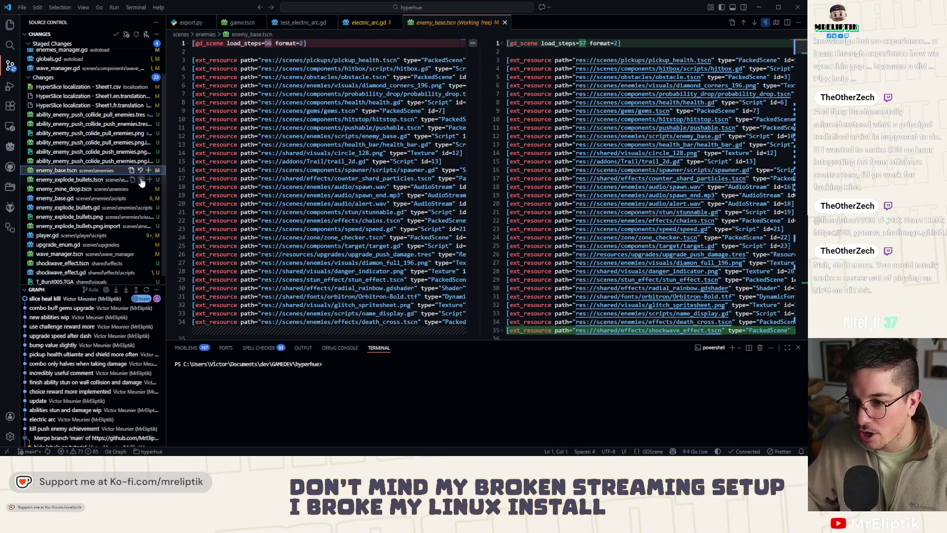
{"action": "left_click", "coordinate": [148, 170]}
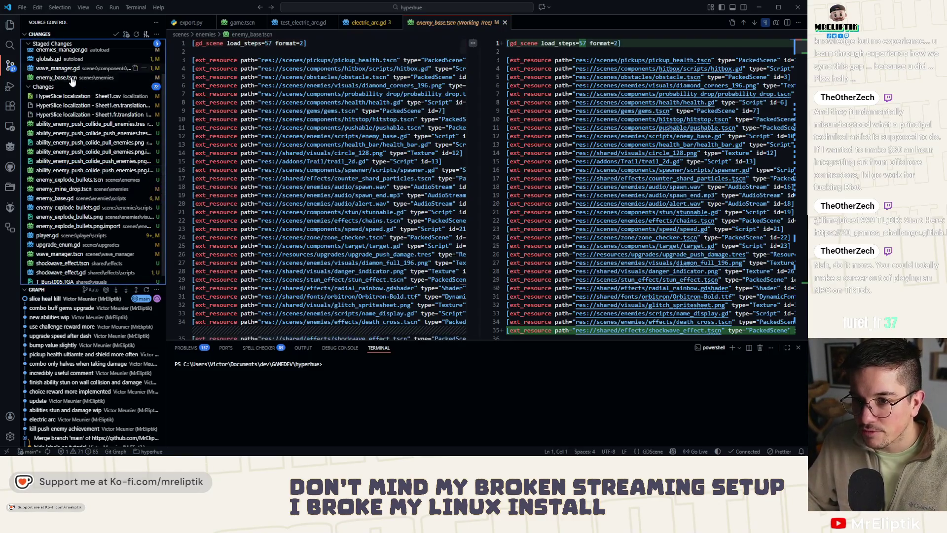
{"action": "left_click", "coordinate": [149, 78]}
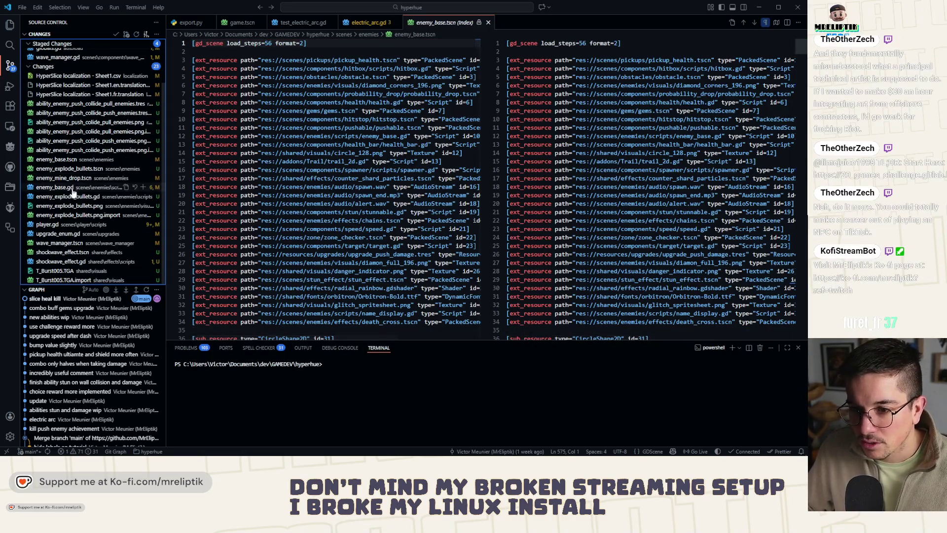
Stage enemy_explode_bullets.gd, its .png and .png.import, and player.gd after reviewing them.
{"action": "left_click", "coordinate": [82, 198]}
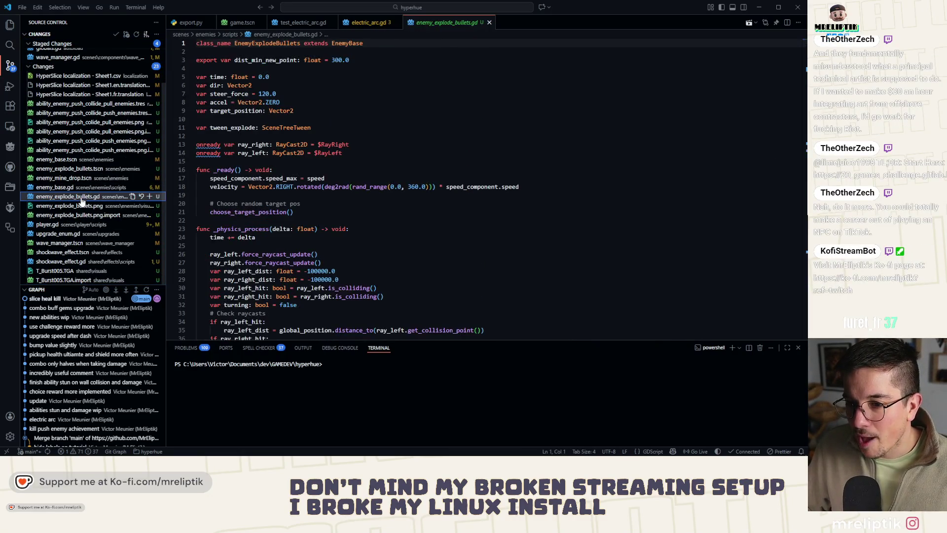
{"action": "left_click", "coordinate": [149, 197]}
{"action": "left_click", "coordinate": [79, 207]}
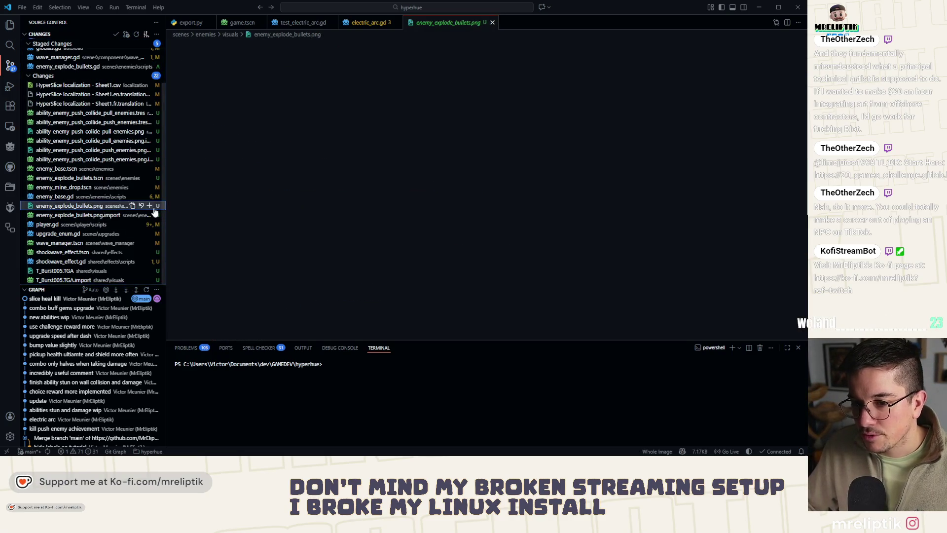
{"action": "left_click", "coordinate": [149, 205]}
{"action": "left_click", "coordinate": [138, 216]}
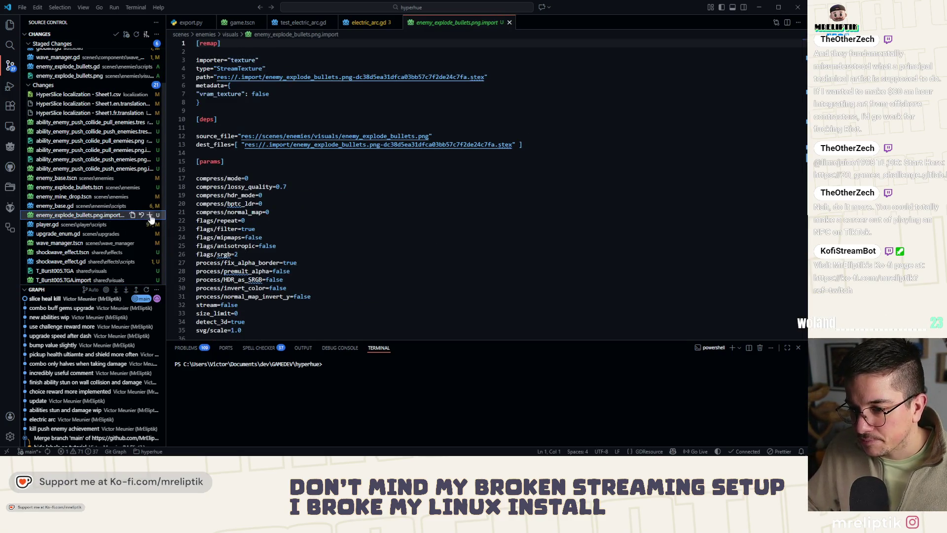
{"action": "left_click", "coordinate": [149, 215]}
{"action": "left_click", "coordinate": [69, 215]}
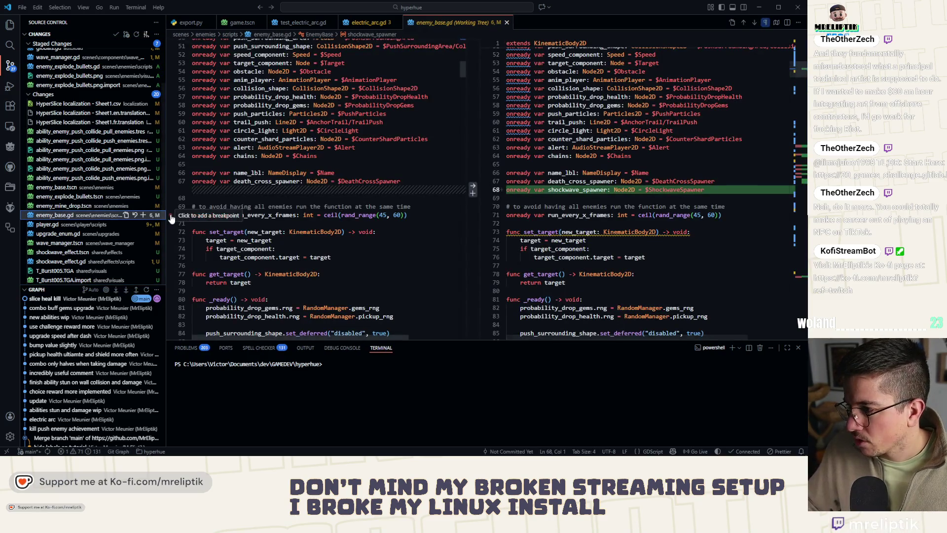
{"action": "left_click", "coordinate": [66, 226]}
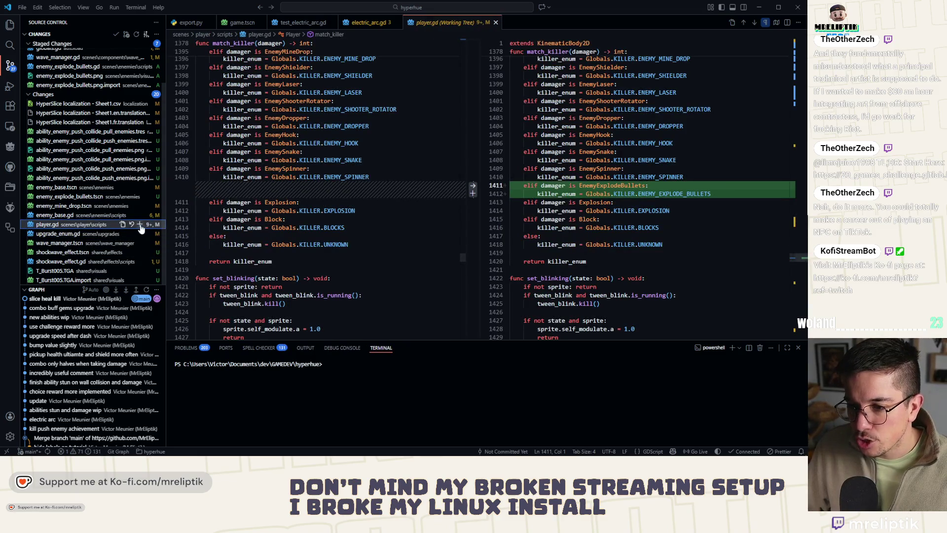
{"action": "left_click", "coordinate": [140, 225]}
Stage wave_manager.tscn and enemy_explode_bullets.tscn after checking the shockwave and mine-drop files.
{"action": "left_click", "coordinate": [144, 235]}
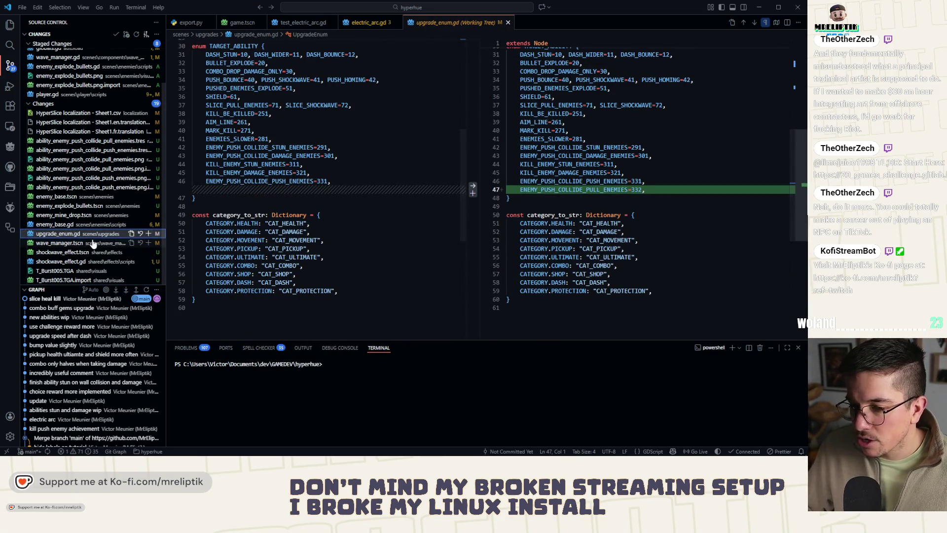
{"action": "left_click", "coordinate": [93, 243]}
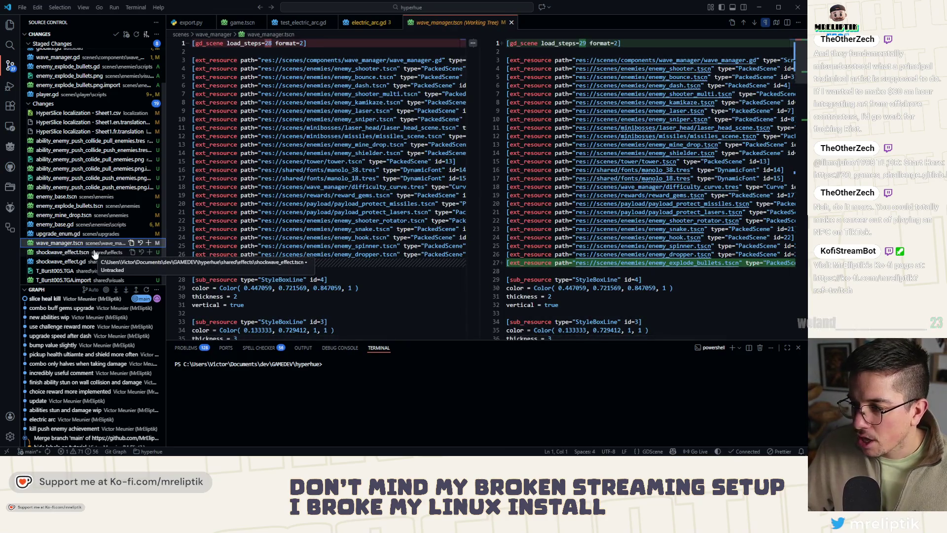
{"action": "left_click", "coordinate": [148, 242]}
{"action": "left_click", "coordinate": [55, 254]}
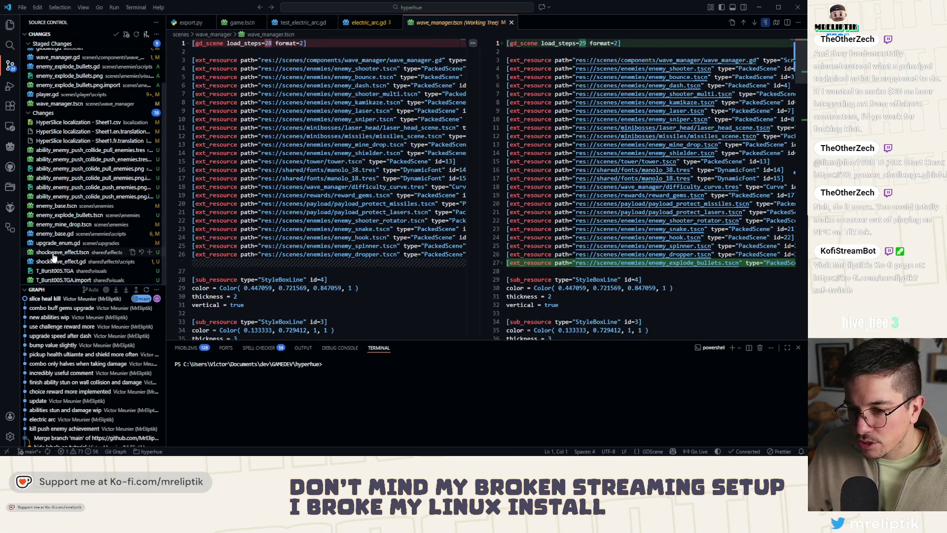
{"action": "left_click", "coordinate": [55, 262]}
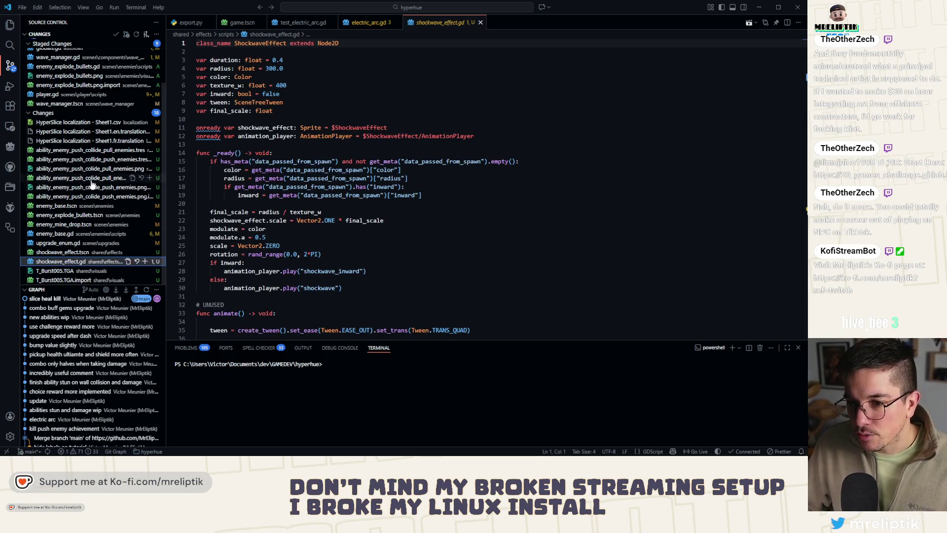
{"action": "scroll", "coordinate": [94, 185], "scroll_direction": "up", "scroll_amount": 2}
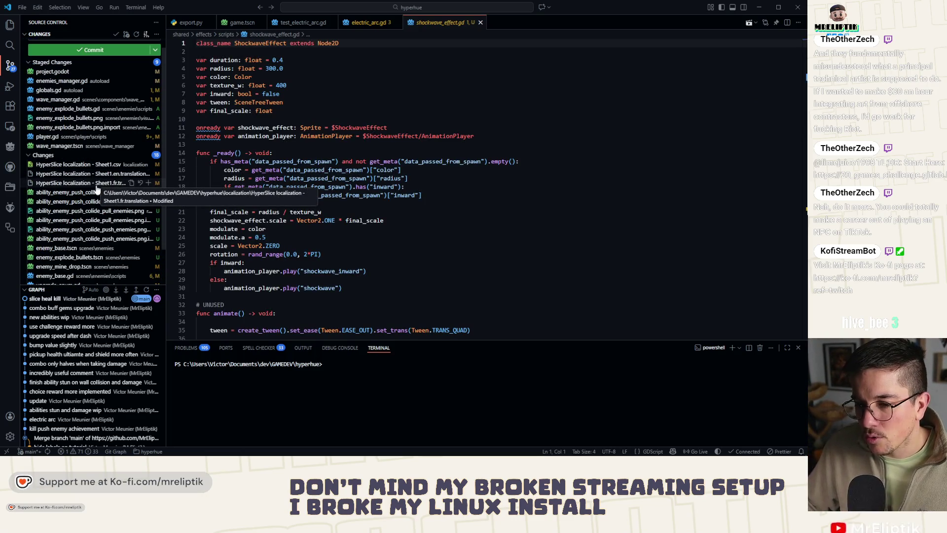
{"action": "scroll", "coordinate": [101, 188], "scroll_direction": "down", "scroll_amount": 2}
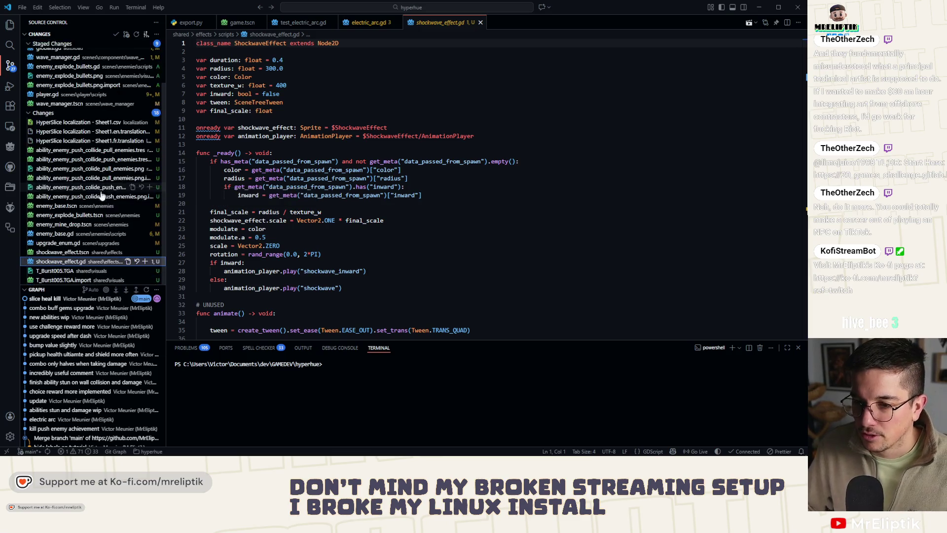
{"action": "left_click", "coordinate": [91, 223]}
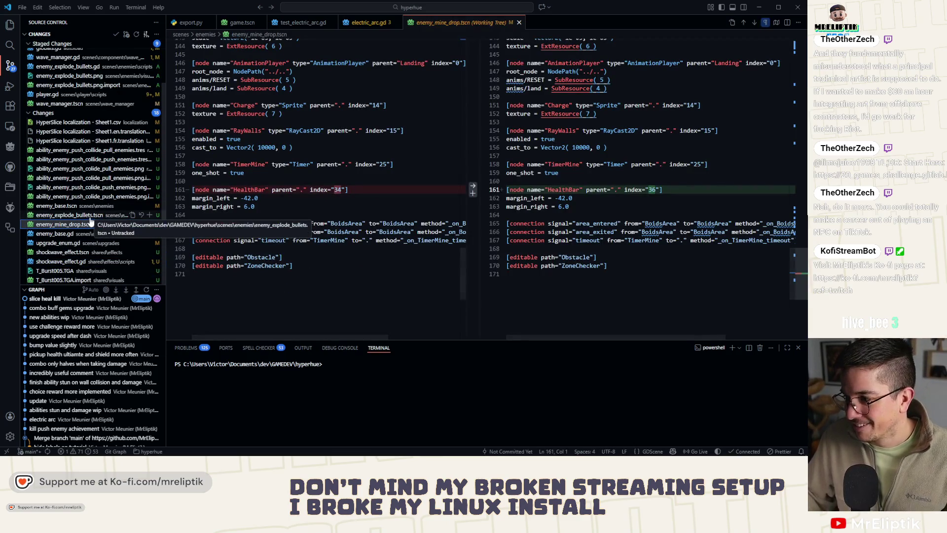
{"action": "key", "text": "Up"}
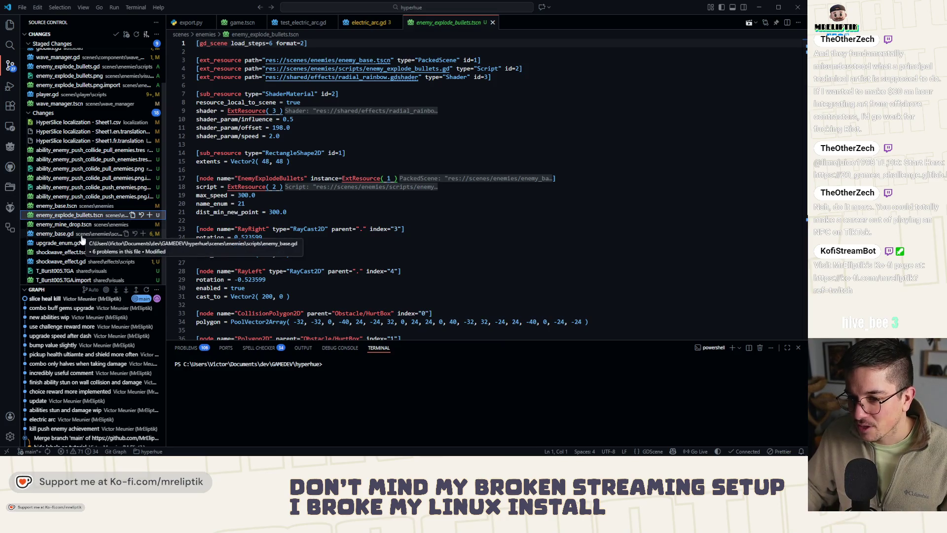
{"action": "left_click", "coordinate": [150, 215]}
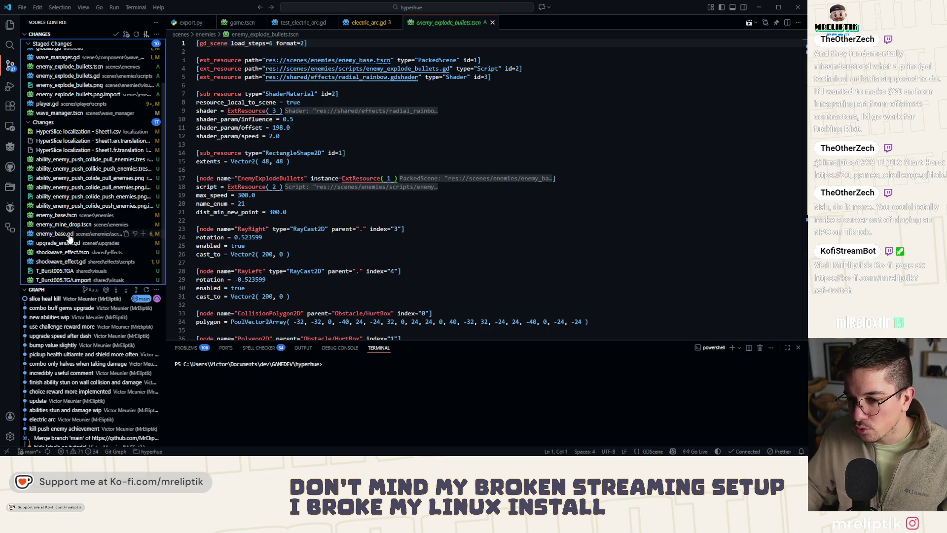
Review the enemy_base.gd and upgrade_enum.gd diffs, then commit as 'enemy explode into bullets'.
{"action": "left_click", "coordinate": [70, 235]}
{"action": "left_click", "coordinate": [90, 242]}
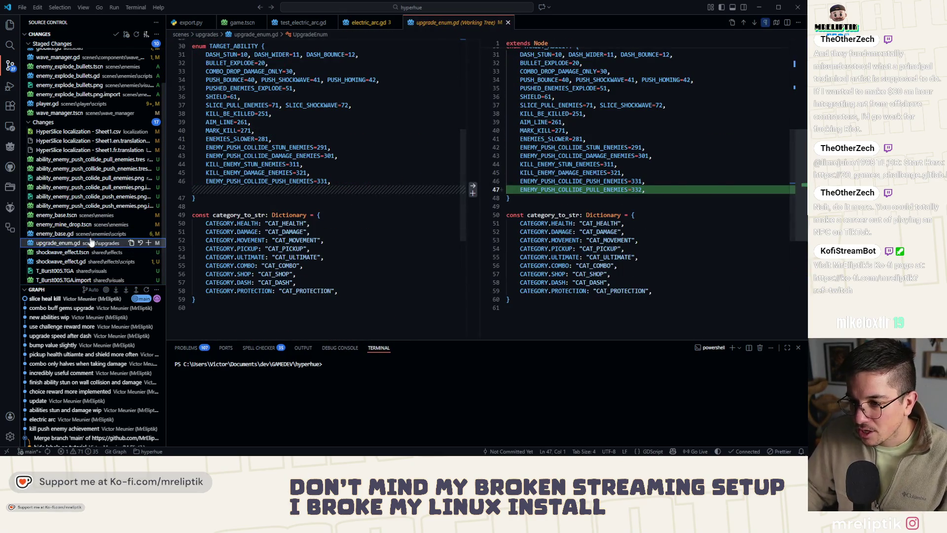
{"action": "scroll", "coordinate": [90, 148], "scroll_direction": "up", "scroll_amount": 3}
{"action": "left_click", "coordinate": [87, 46]}
{"action": "type", "text": "ene"}
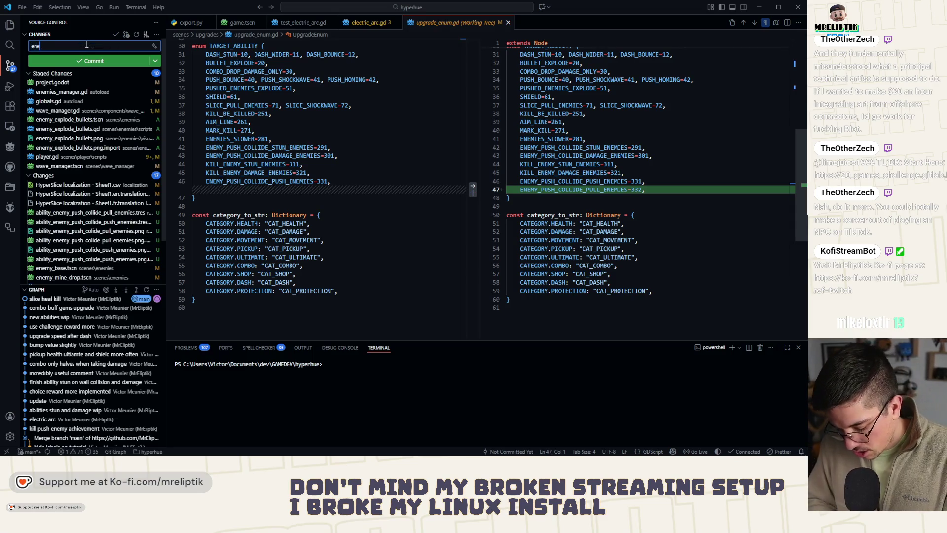
{"action": "type", "text": "my explode into "}
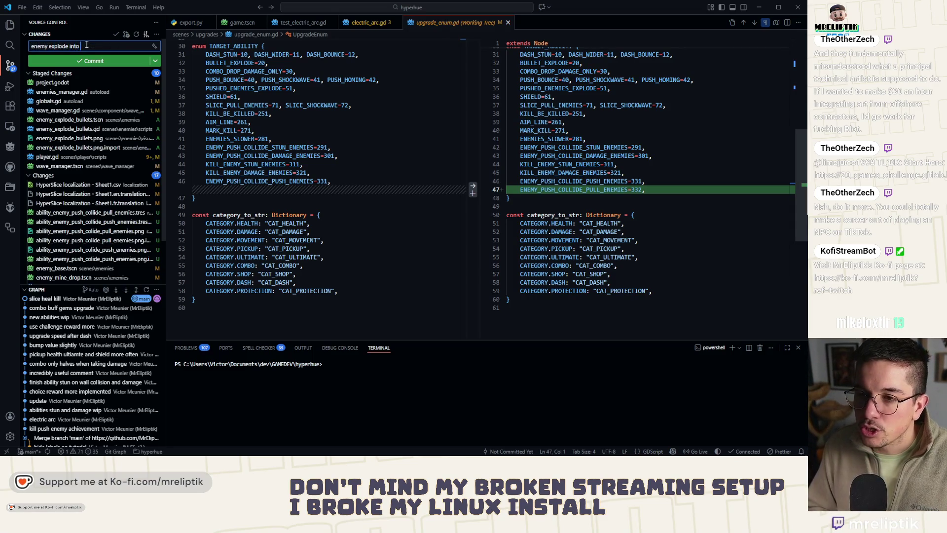
{"action": "type", "text": "bullets"}
{"action": "left_click", "coordinate": [94, 61]}
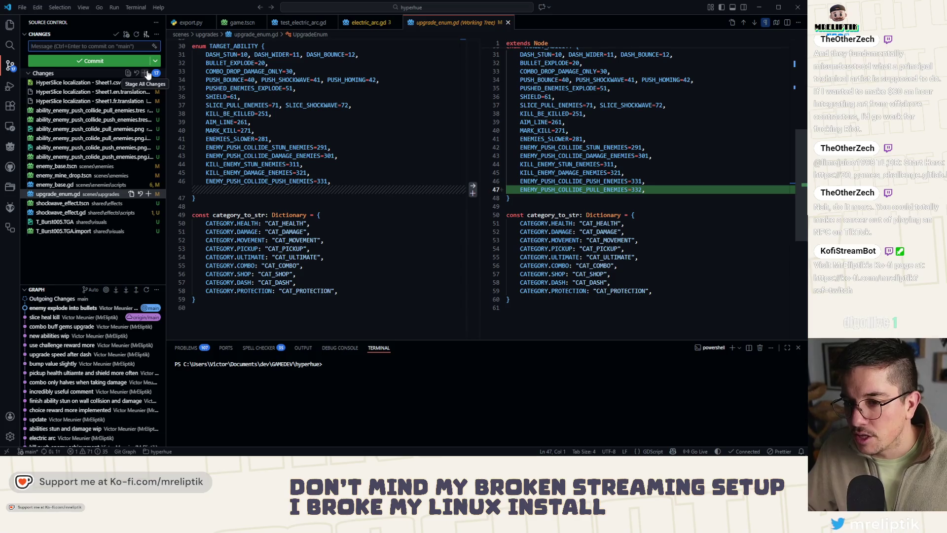
Stage all remaining files, commit them as 'new abilities when enemies collide', and close the upgrade_enum.gd diff.
{"action": "left_click", "coordinate": [147, 74]}
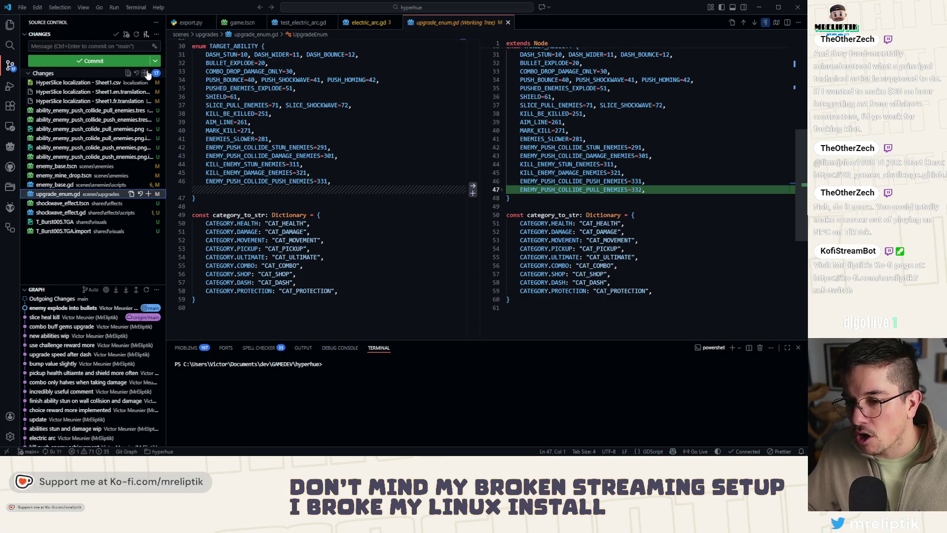
{"action": "left_click", "coordinate": [78, 44]}
{"action": "type", "text": "new"}
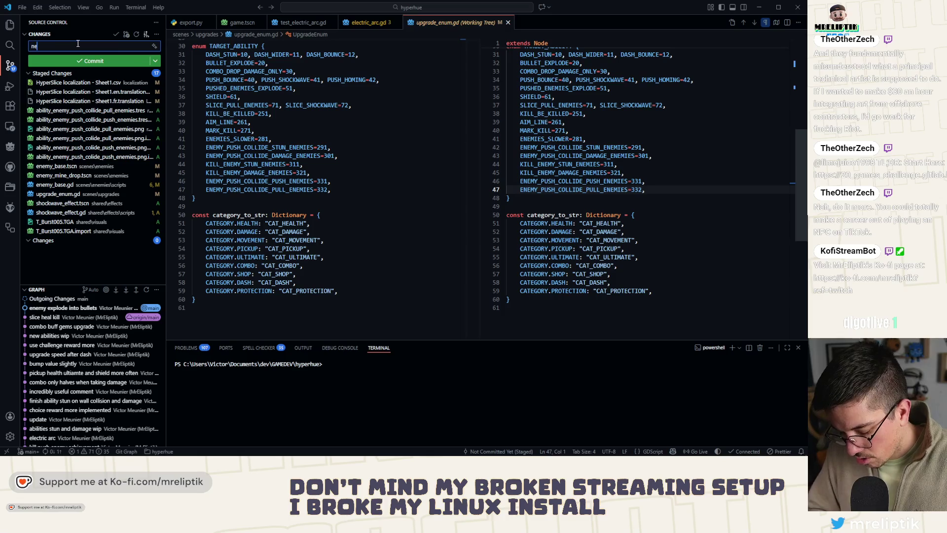
{"action": "type", "text": " abilities"}
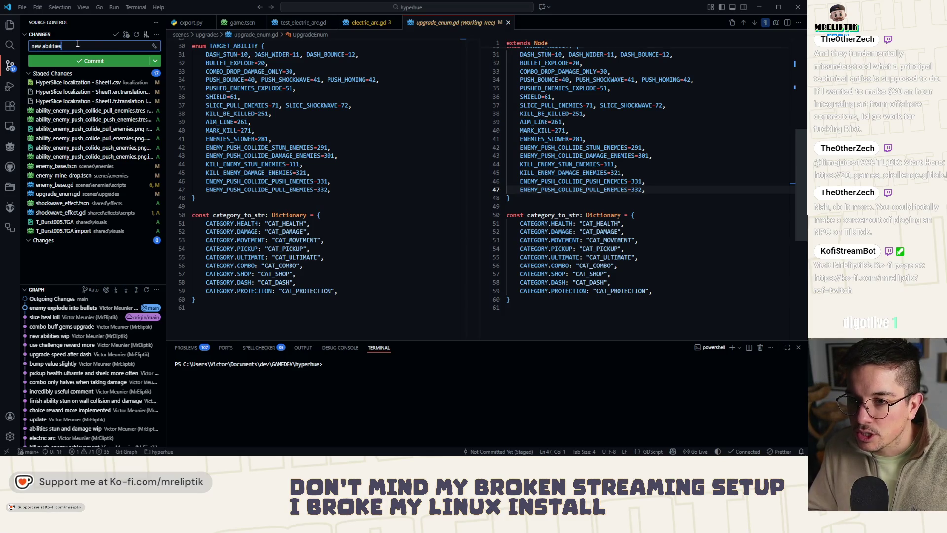
{"action": "type", "text": " when enemies collide"}
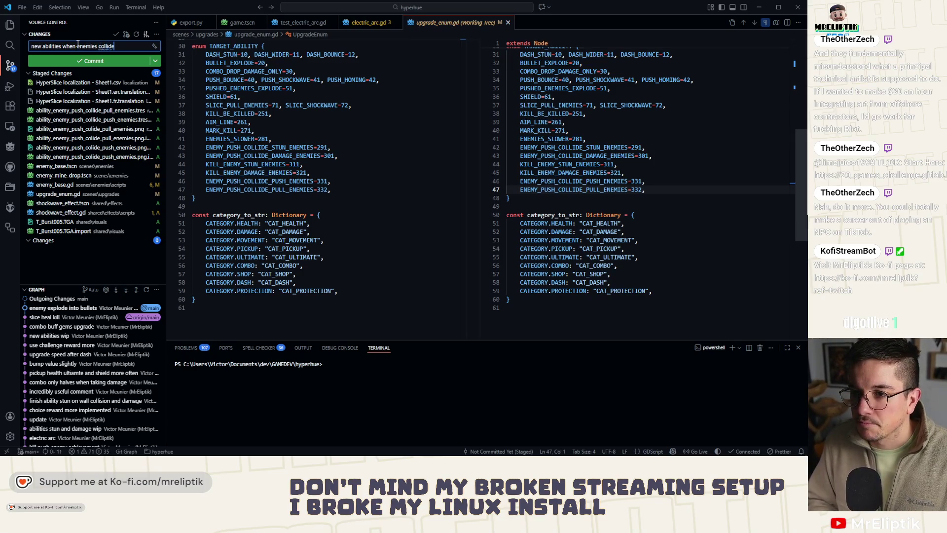
{"action": "key", "text": "ctrl+Return"}
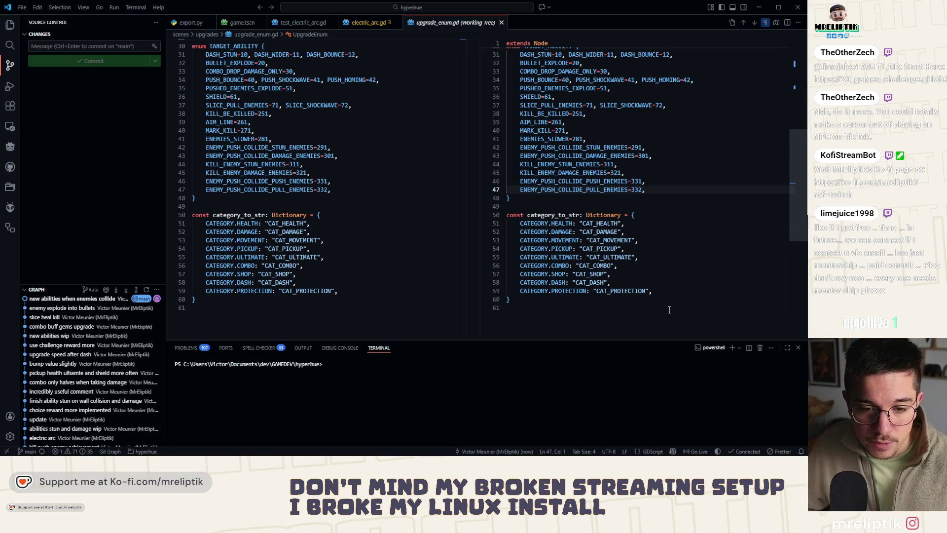
{"action": "left_click", "coordinate": [69, 183]}
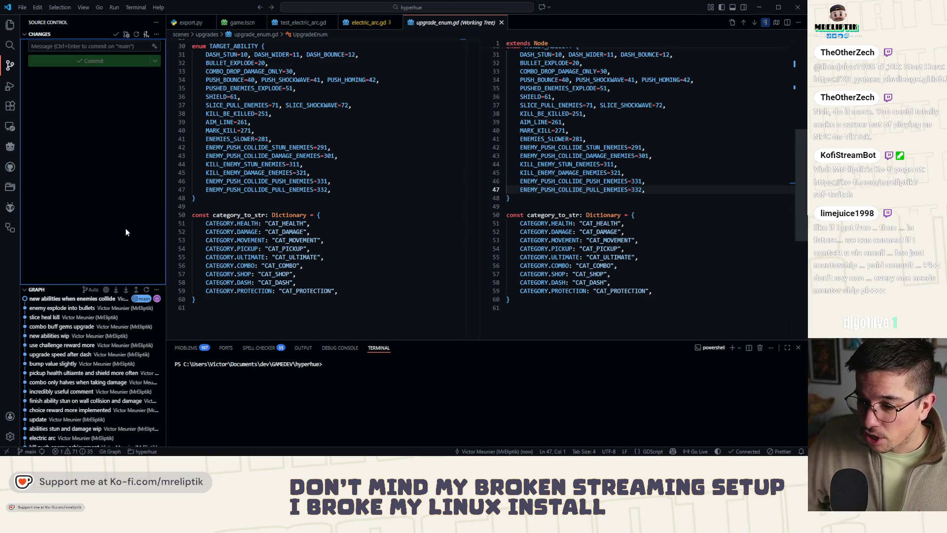
{"action": "key", "text": "ctrl+w"}
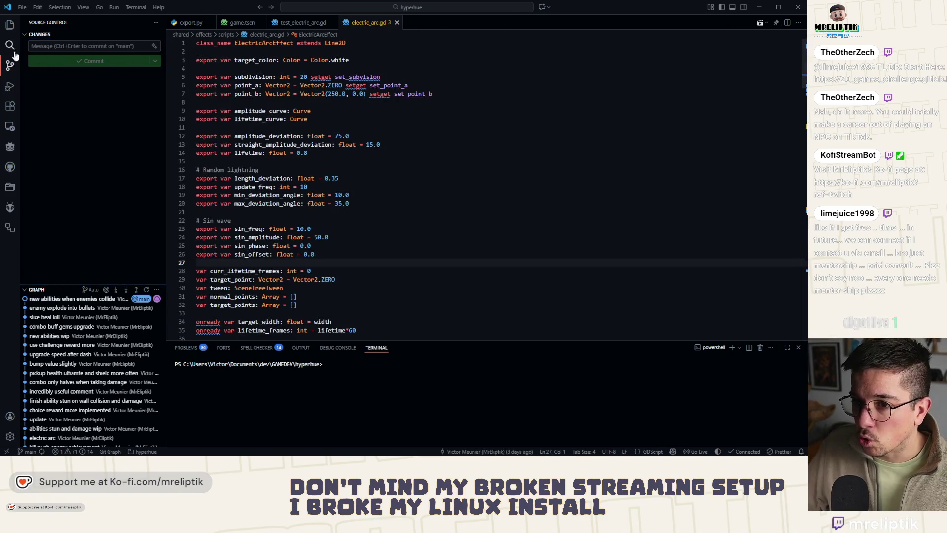
Show electric_arc.gd in the Explorer tree, glance at the localization spreadsheet, then switch to Godot.
{"action": "left_click", "coordinate": [10, 24]}
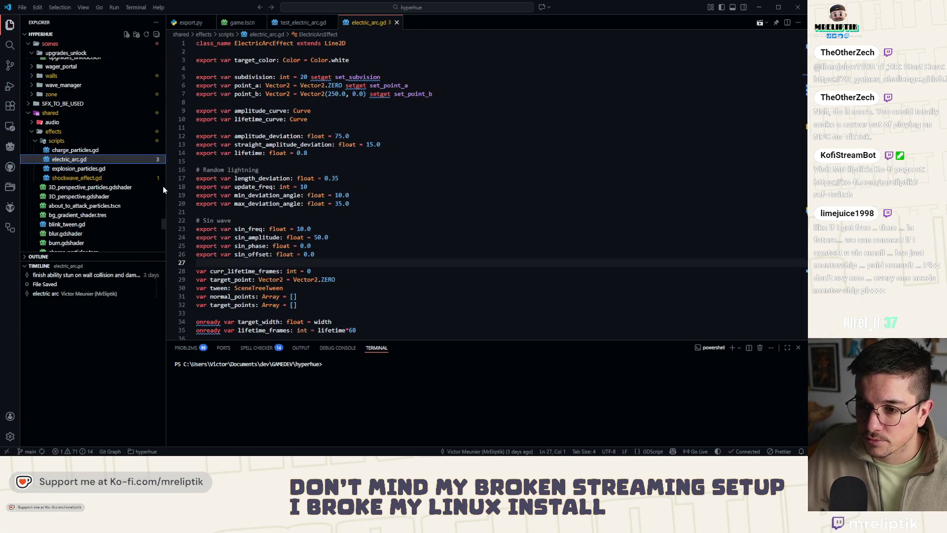
{"action": "mouse_move", "coordinate": [9, 453]}
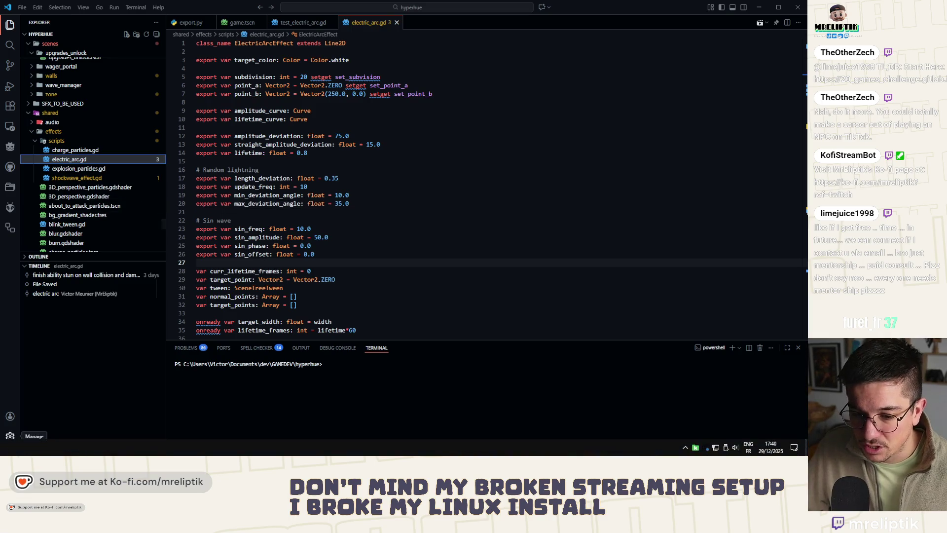
{"action": "key", "text": "alt+Tab"}
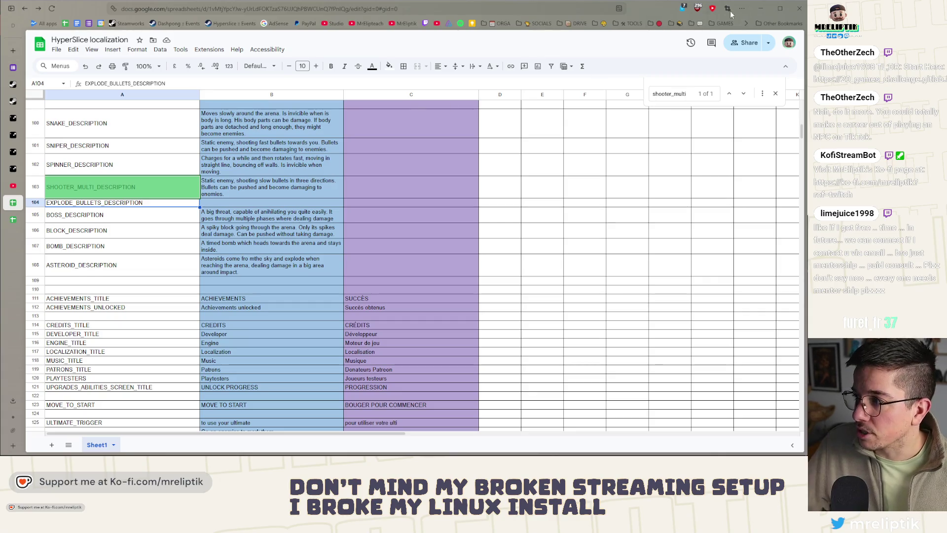
{"action": "left_click", "coordinate": [760, 9]}
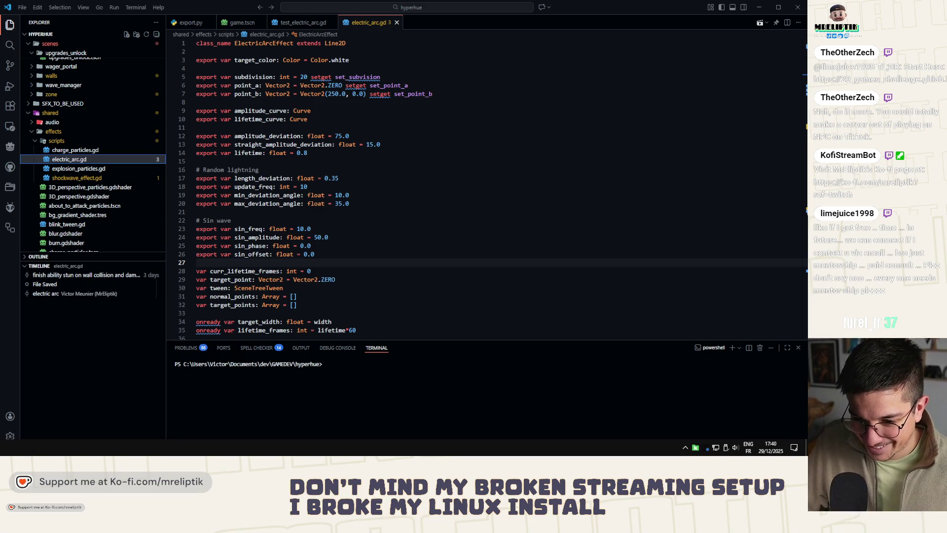
{"action": "key", "text": "alt+Tab"}
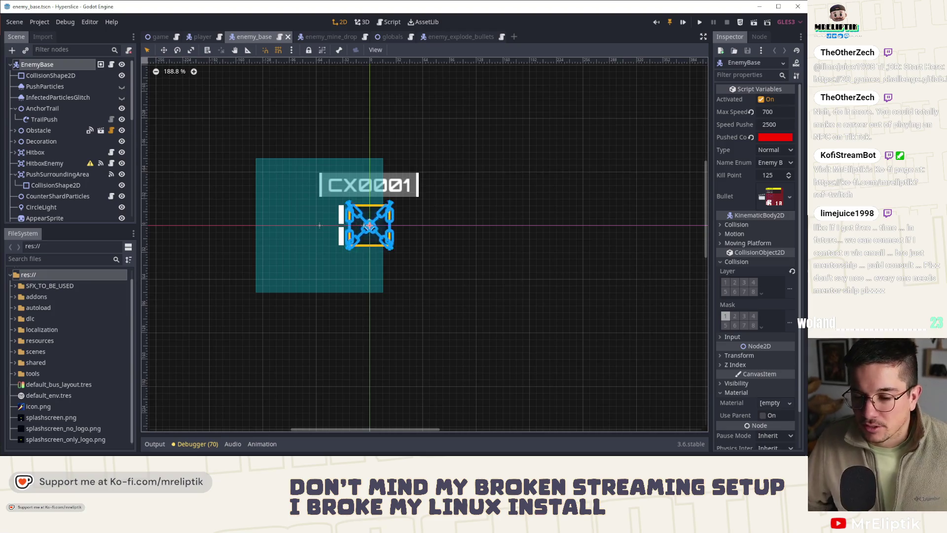
Drag the Notion Hyperslice Tasks window over the Godot editor and maximize it.
{"action": "mouse_move", "coordinate": [395, 457]}
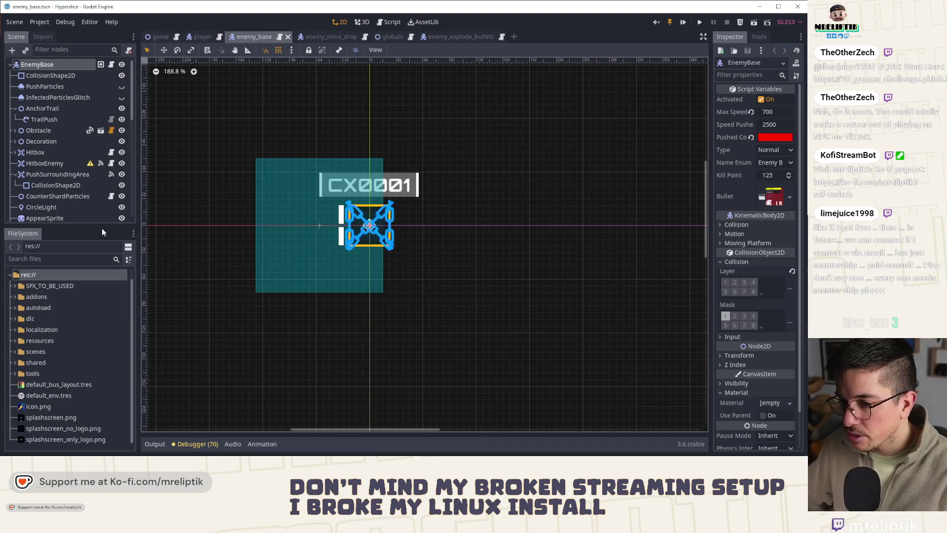
{"action": "left_click", "coordinate": [104, 243]}
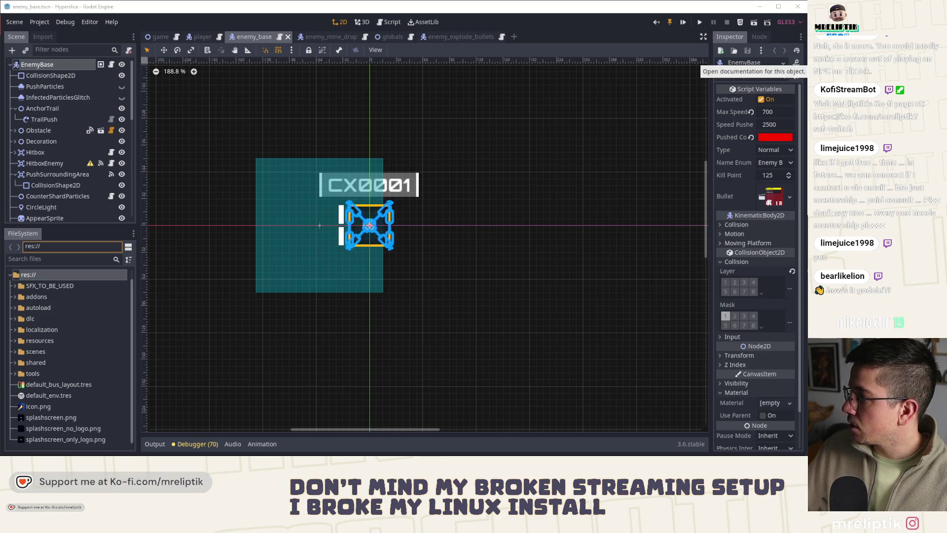
{"action": "mouse_move", "coordinate": [264, 155]}
{"action": "left_mouse_down"}
{"action": "mouse_move", "coordinate": [220, 94]}
{"action": "mouse_move", "coordinate": [247, 70]}
{"action": "mouse_move", "coordinate": [253, 84]}
{"action": "left_mouse_up"}
{"action": "double_click", "coordinate": [253, 84]}
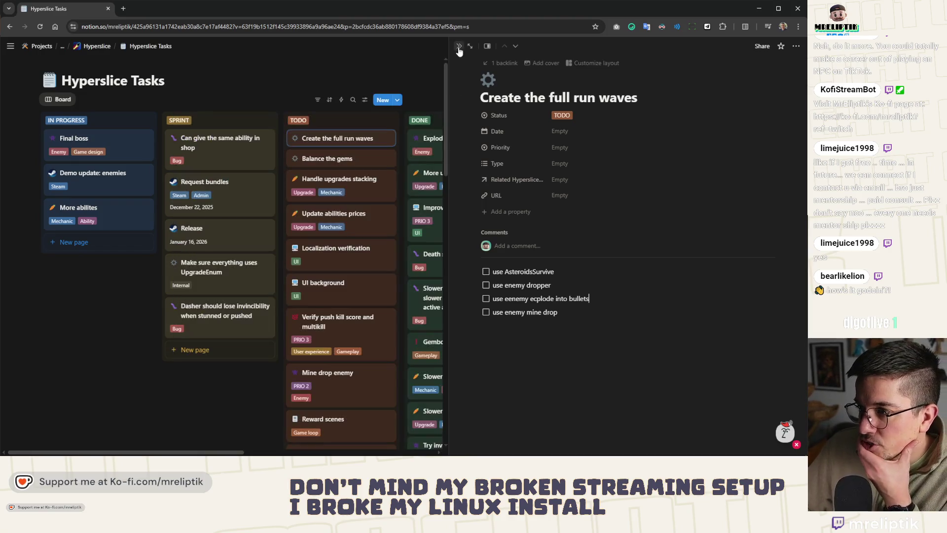
Close the side peek and move the Dasher invincibility card to second place in SPRINT.
{"action": "left_click", "coordinate": [459, 47]}
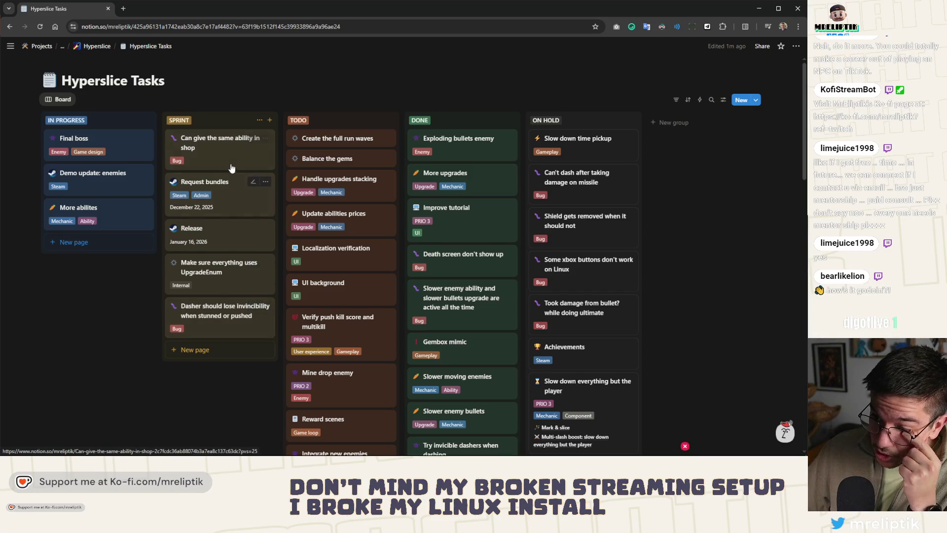
{"action": "mouse_move", "coordinate": [211, 326]}
{"action": "left_mouse_down"}
{"action": "mouse_move", "coordinate": [194, 160]}
{"action": "mouse_move", "coordinate": [194, 173]}
{"action": "left_mouse_up"}
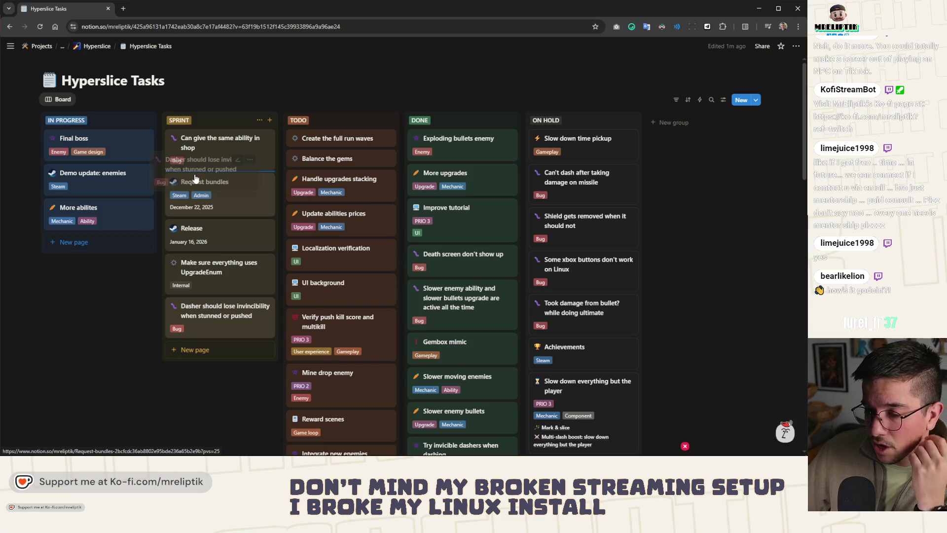
{"action": "left_click_drag", "start_coordinate": [195, 179], "coordinate": [195, 179]}
Peek at the More abilites and Mine drop enemy task pages, then close them.
{"action": "left_click", "coordinate": [116, 221]}
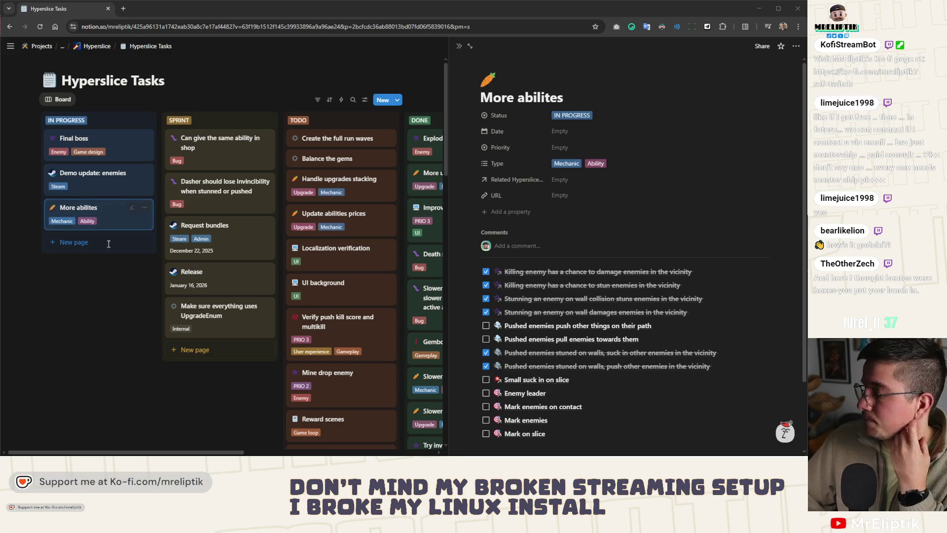
{"action": "left_click", "coordinate": [84, 295]}
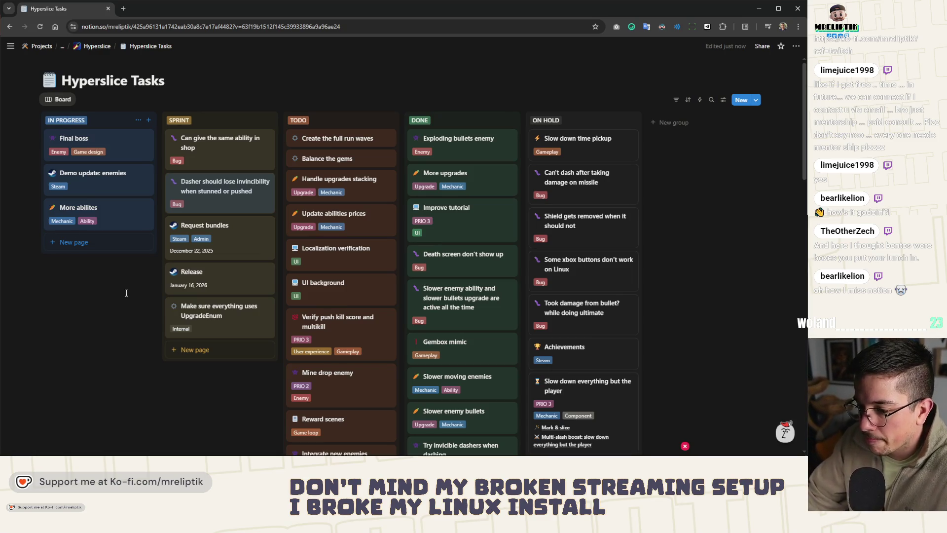
{"action": "left_click", "coordinate": [357, 394]}
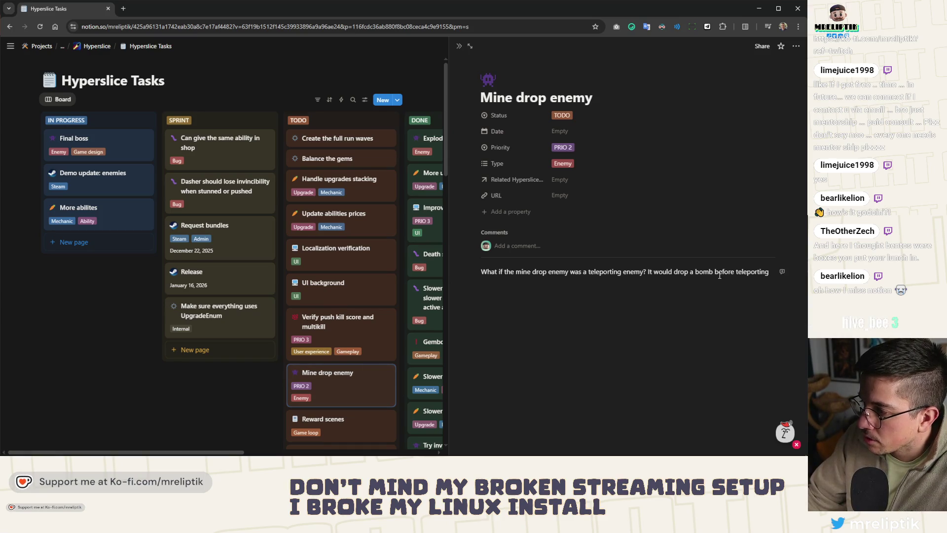
{"action": "left_click", "coordinate": [459, 46]}
{"action": "right_click", "coordinate": [461, 47]}
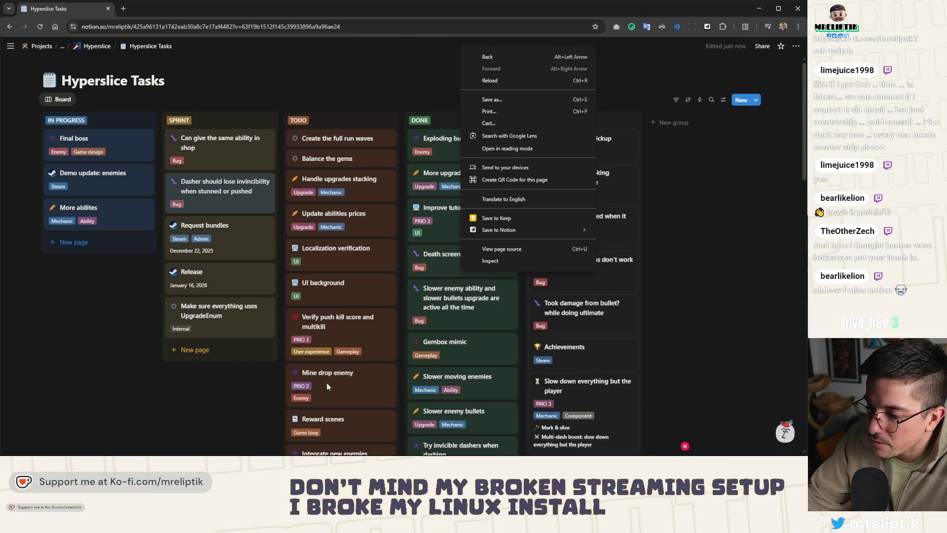
{"action": "left_click", "coordinate": [327, 383]}
{"action": "scroll", "coordinate": [334, 298], "scroll_direction": "down", "scroll_amount": 3}
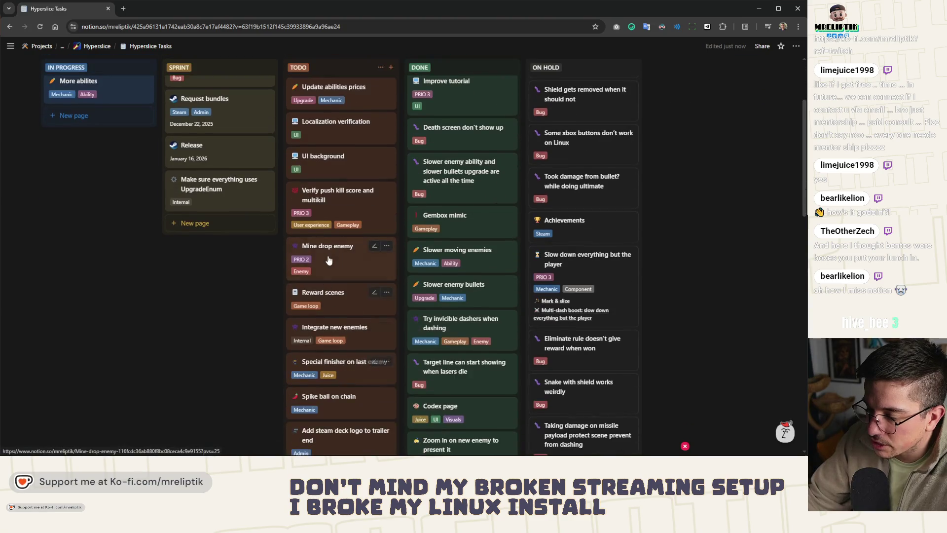
{"action": "left_click", "coordinate": [337, 301]}
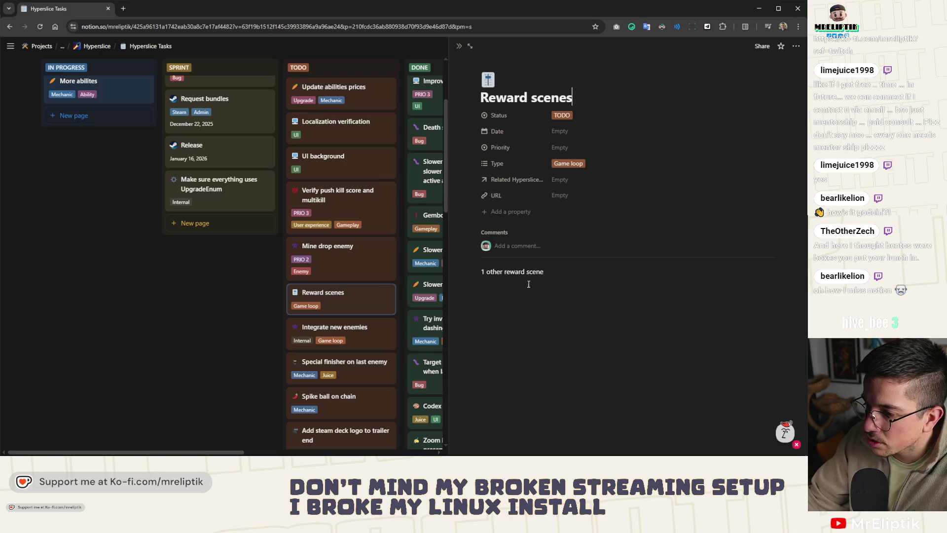
{"action": "left_click", "coordinate": [459, 46]}
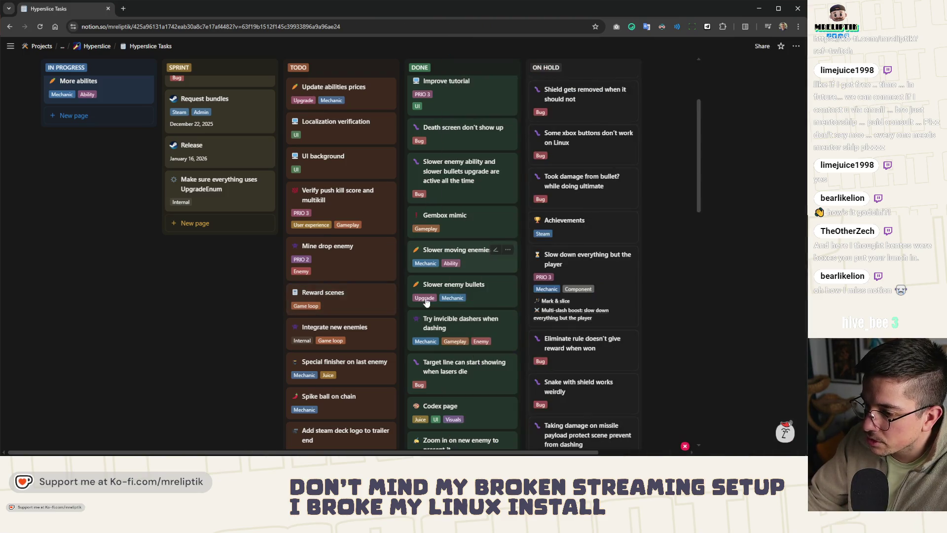
{"action": "scroll", "coordinate": [326, 310], "scroll_direction": "down", "scroll_amount": 3}
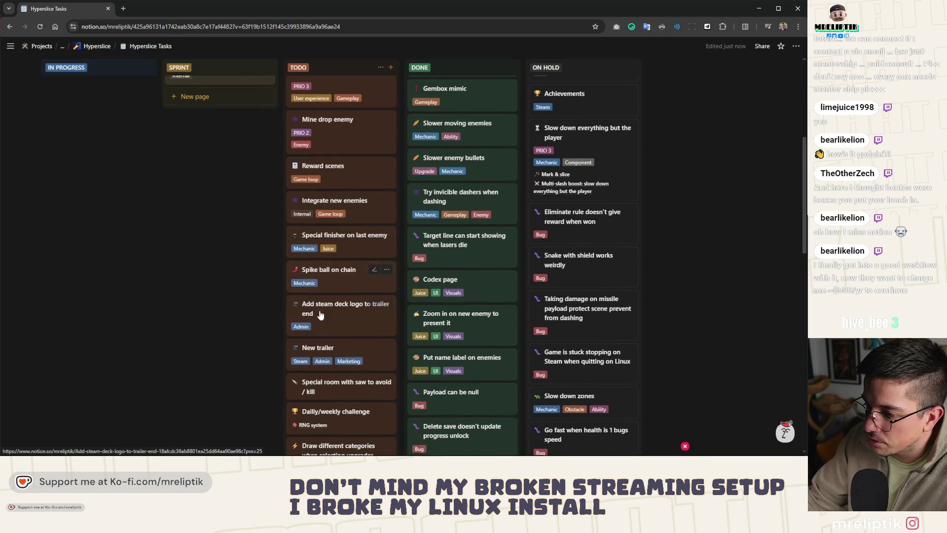
{"action": "scroll", "coordinate": [307, 311], "scroll_direction": "down", "scroll_amount": 2}
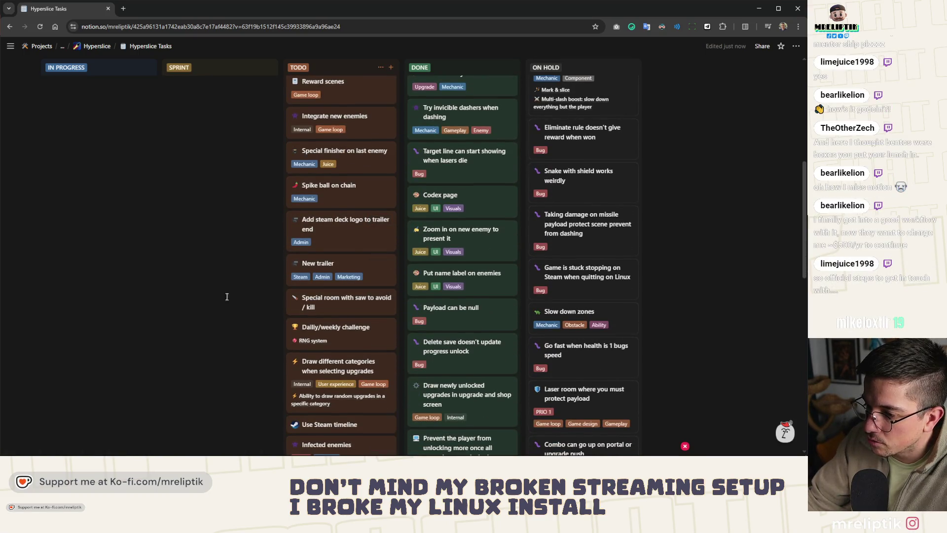
{"action": "scroll", "coordinate": [291, 204], "scroll_direction": "down", "scroll_amount": 3}
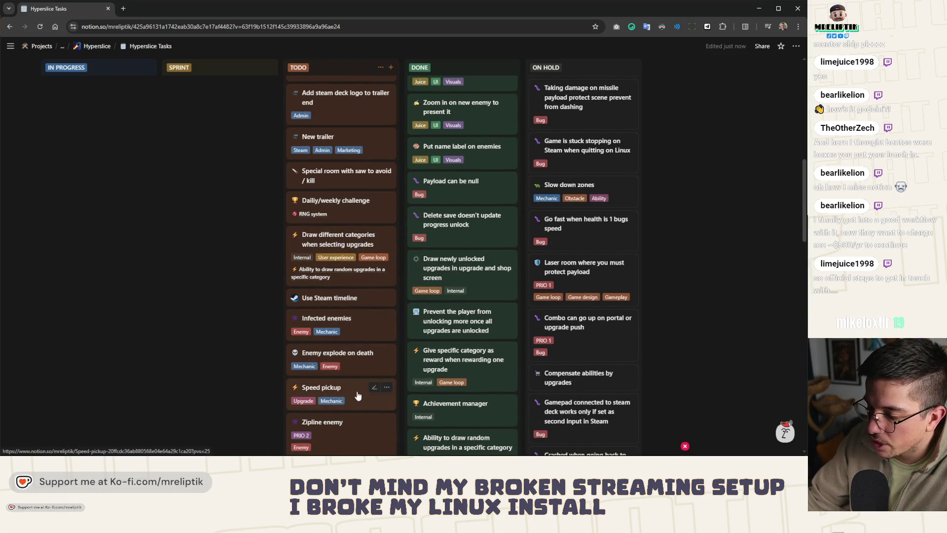
{"action": "scroll", "coordinate": [256, 375], "scroll_direction": "up", "scroll_amount": 10}
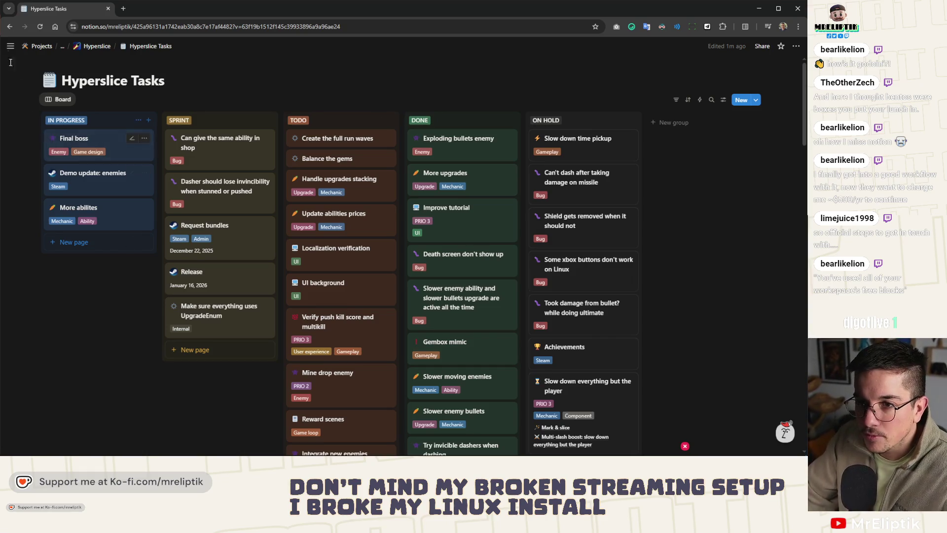
{"action": "mouse_move", "coordinate": [10, 50]}
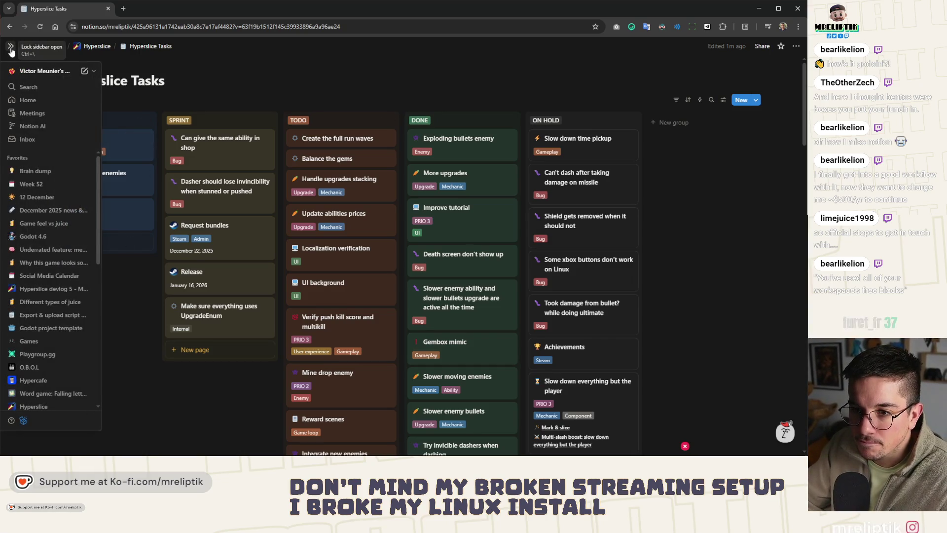
{"action": "scroll", "coordinate": [55, 257], "scroll_direction": "down", "scroll_amount": 2}
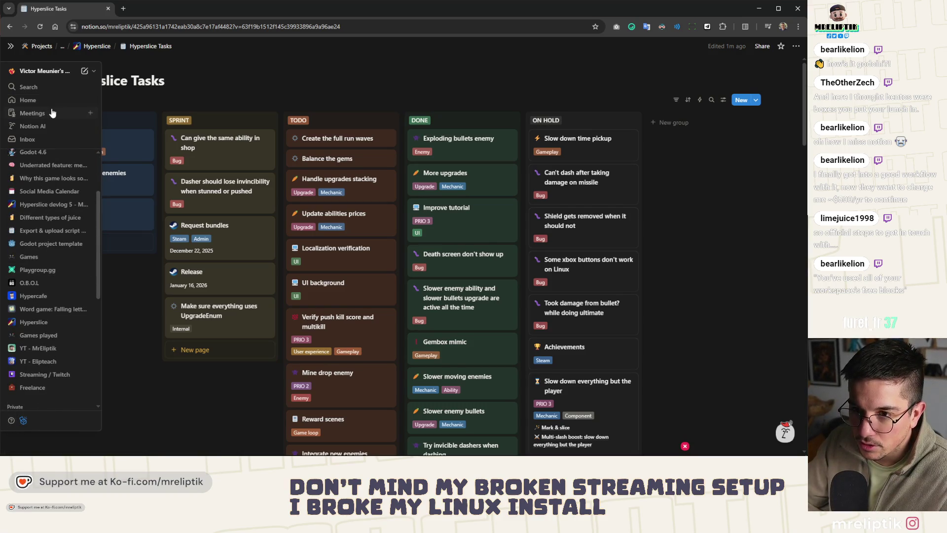
{"action": "left_click", "coordinate": [48, 72]}
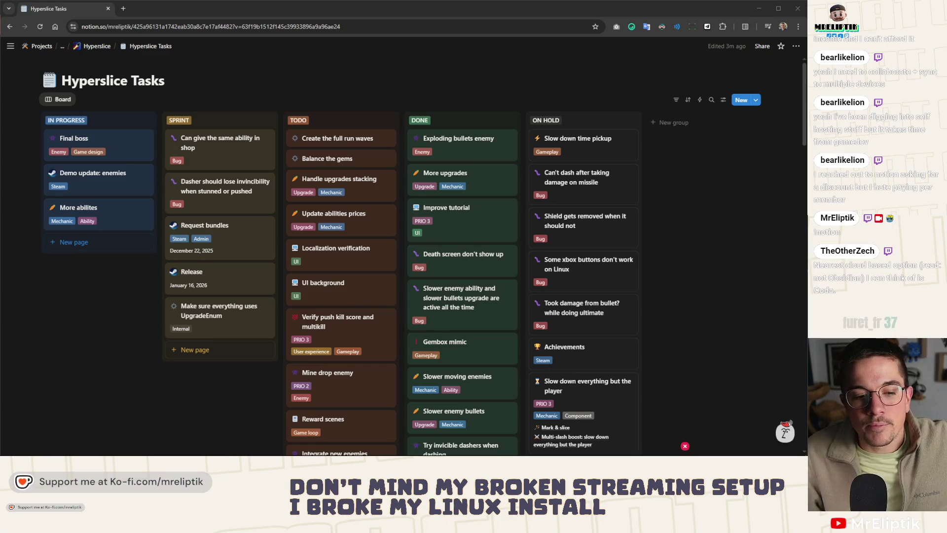
{"action": "left_click", "coordinate": [123, 8]}
{"action": "type", "text": "cda"}
{"action": "key", "text": "Return"}
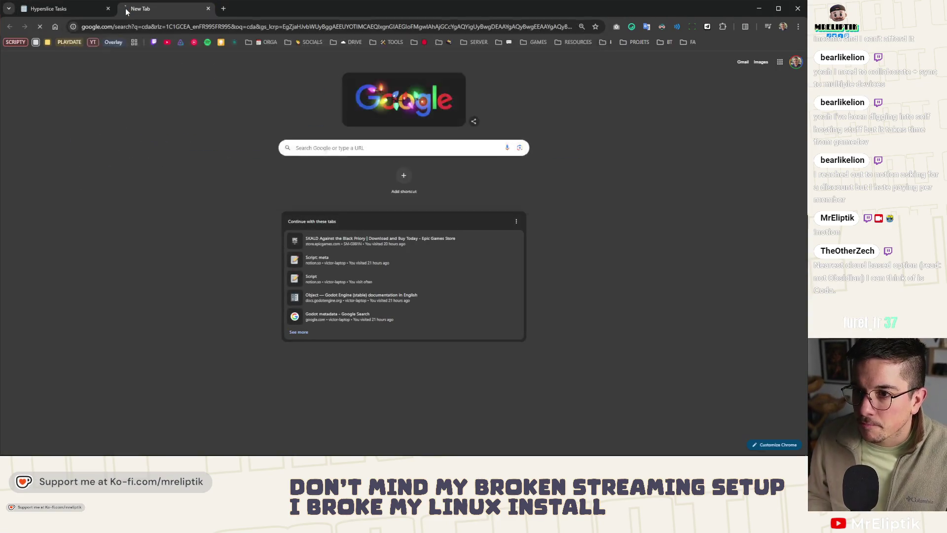
{"action": "double_click", "coordinate": [138, 58]}
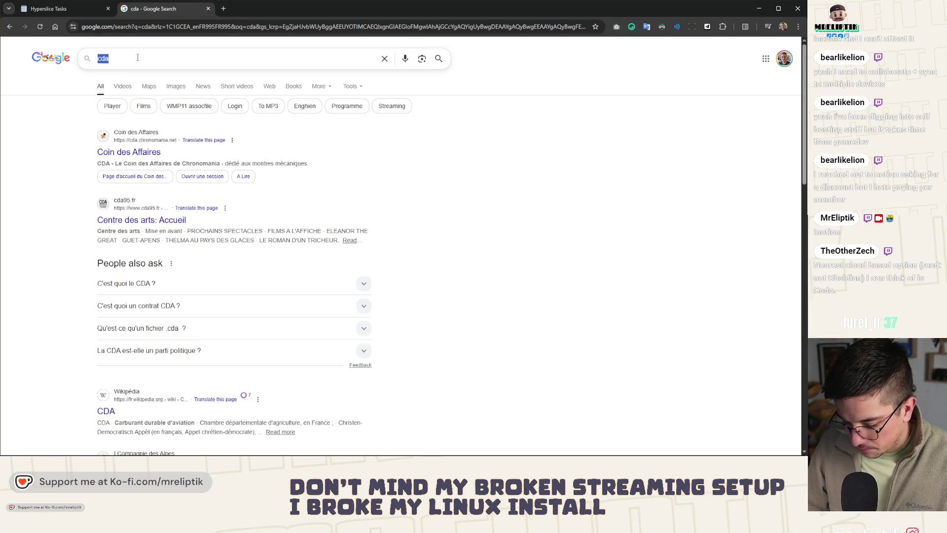
{"action": "type", "text": "codsa"}
{"action": "key", "text": "Return"}
{"action": "left_click", "coordinate": [141, 60]}
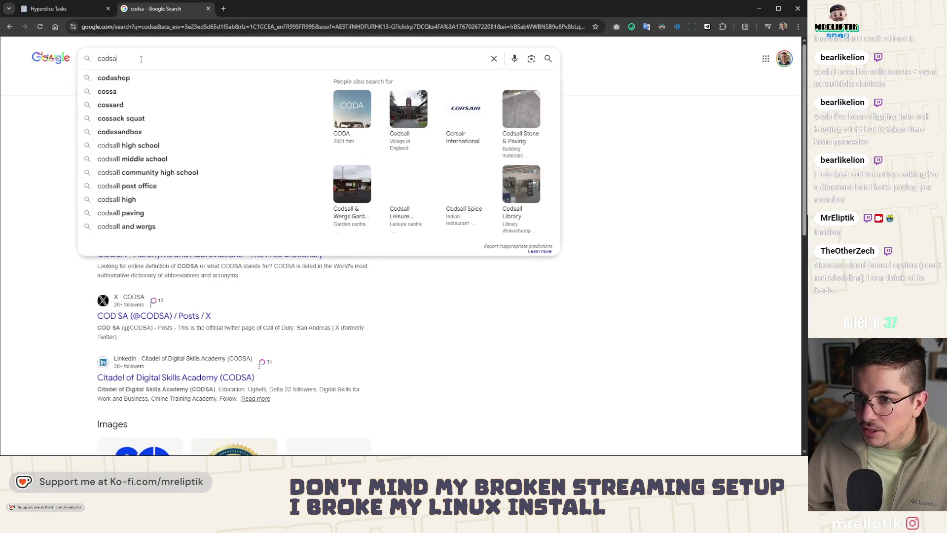
{"action": "key", "text": "BackSpace"}
{"action": "key", "text": "BackSpace"}
{"action": "type", "text": "a"}
{"action": "key", "text": "Return"}
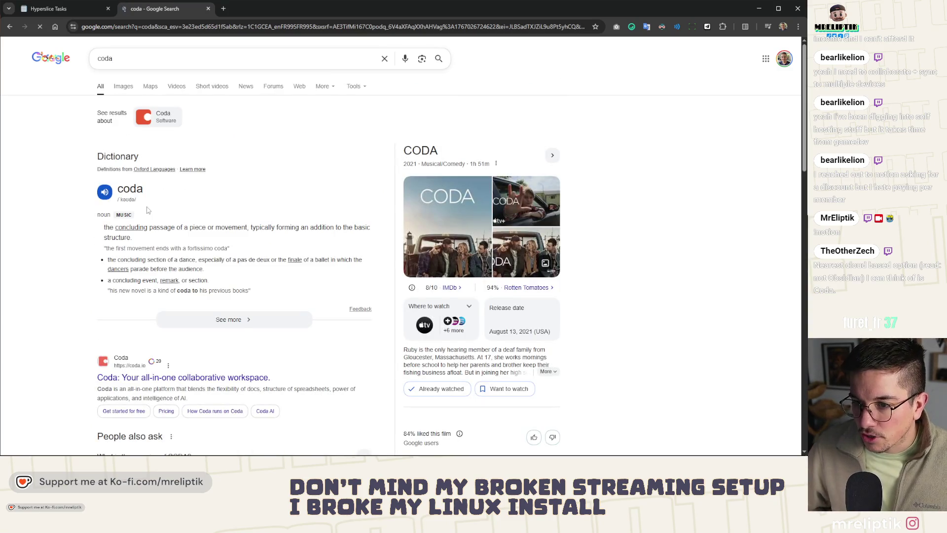
{"action": "scroll", "coordinate": [148, 210], "scroll_direction": "down", "scroll_amount": 2}
{"action": "left_click", "coordinate": [154, 297]}
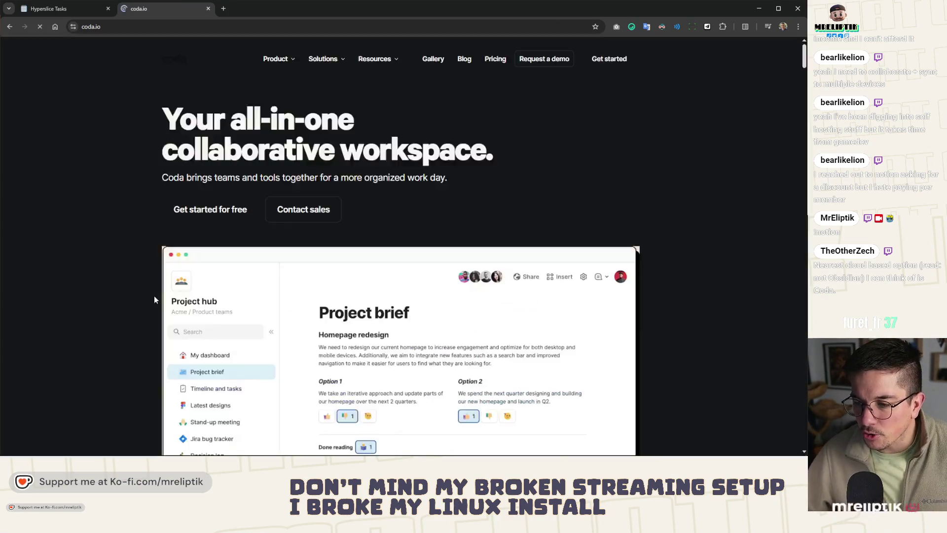
{"action": "scroll", "coordinate": [146, 284], "scroll_direction": "down", "scroll_amount": 3}
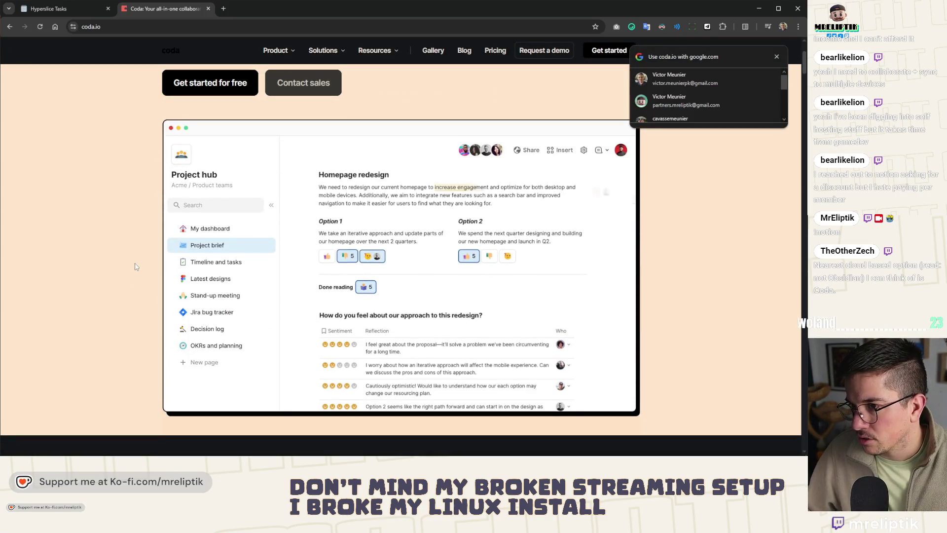
{"action": "scroll", "coordinate": [136, 267], "scroll_direction": "down", "scroll_amount": 5}
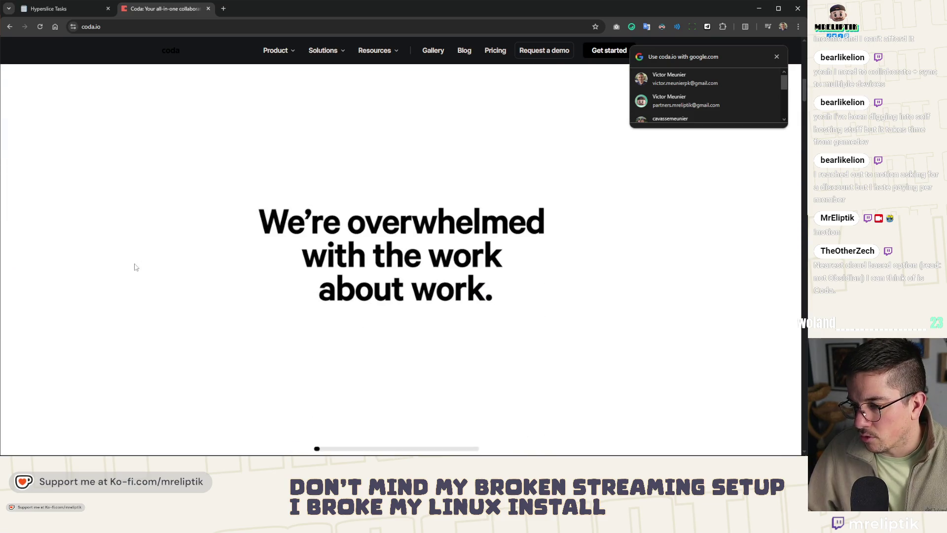
{"action": "scroll", "coordinate": [136, 267], "scroll_direction": "down", "scroll_amount": 5}
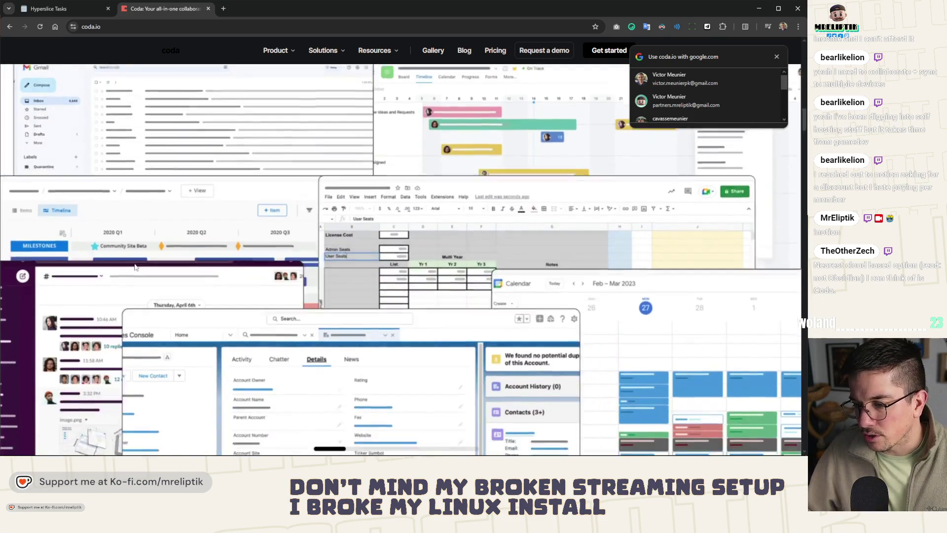
{"action": "scroll", "coordinate": [136, 267], "scroll_direction": "down", "scroll_amount": 5}
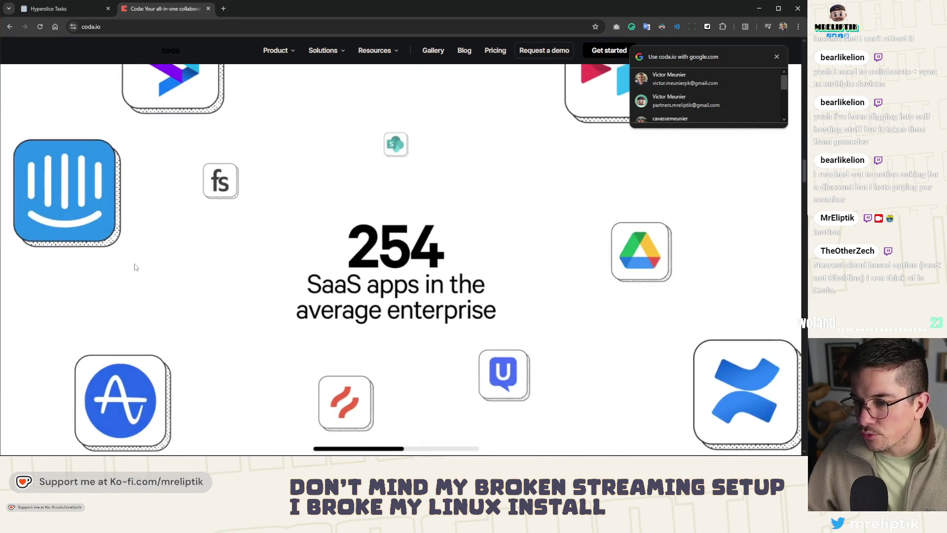
{"action": "scroll", "coordinate": [243, 268], "scroll_direction": "down", "scroll_amount": 5}
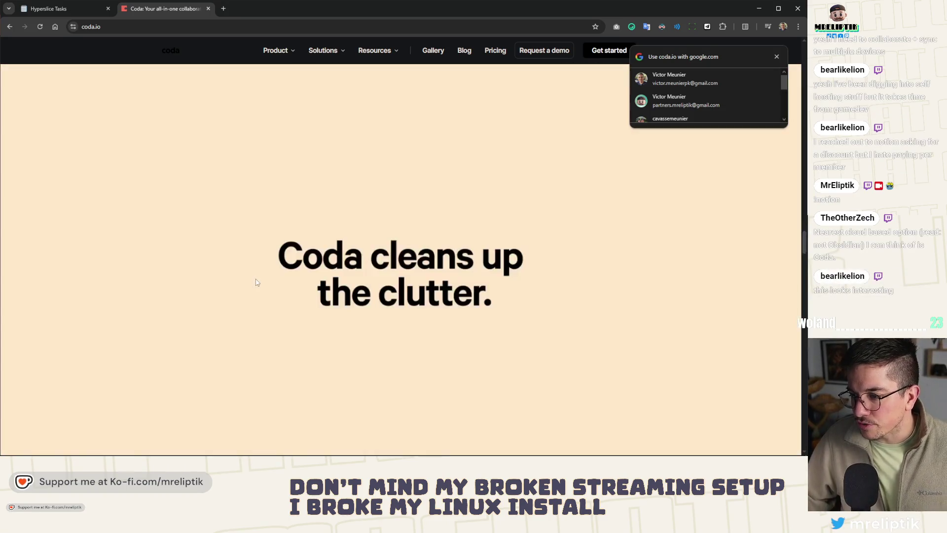
{"action": "scroll", "coordinate": [256, 282], "scroll_direction": "down", "scroll_amount": 10}
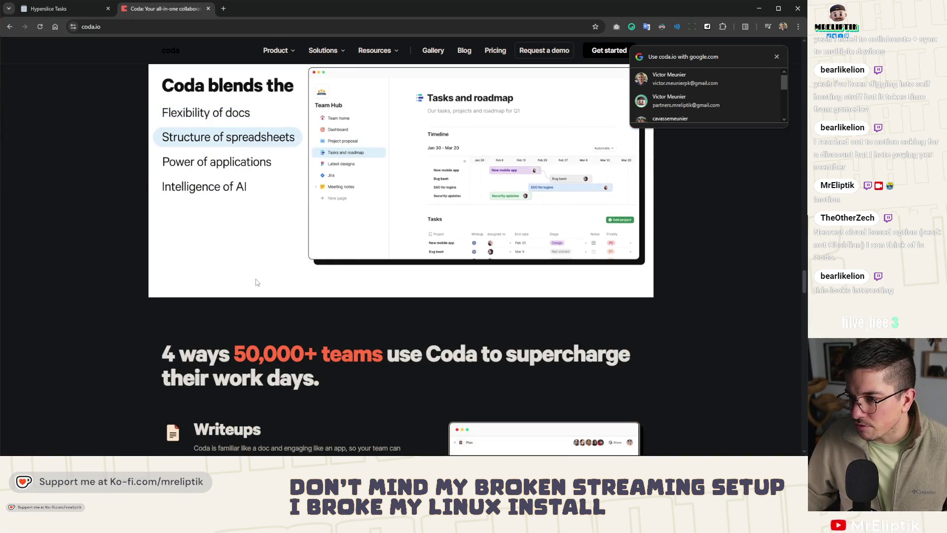
{"action": "scroll", "coordinate": [256, 282], "scroll_direction": "down", "scroll_amount": 5}
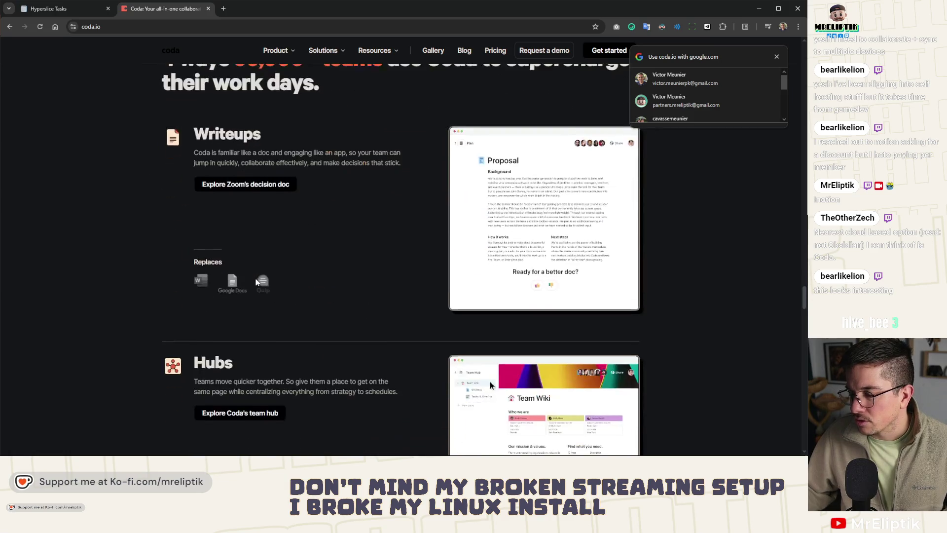
{"action": "scroll", "coordinate": [256, 276], "scroll_direction": "up", "scroll_amount": 5}
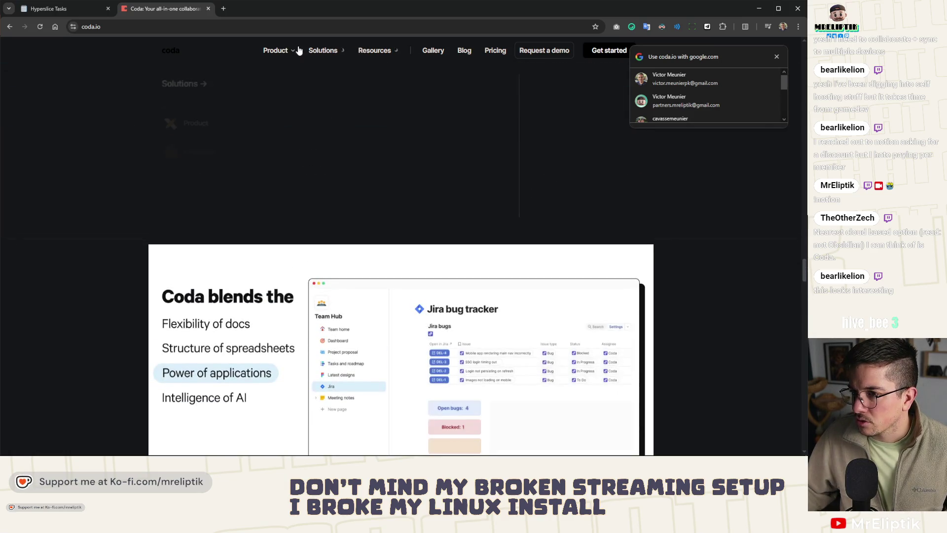
{"action": "mouse_move", "coordinate": [332, 53]}
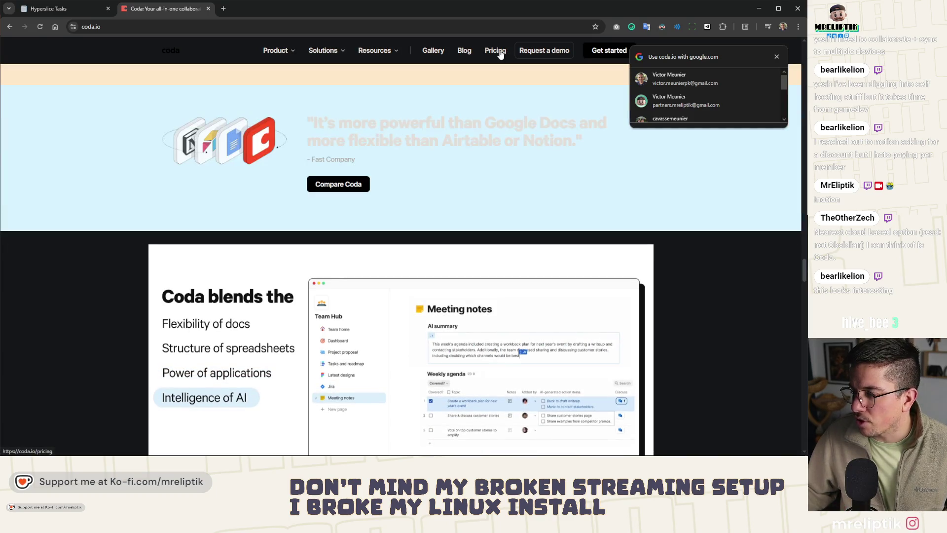
{"action": "left_click", "coordinate": [500, 53]}
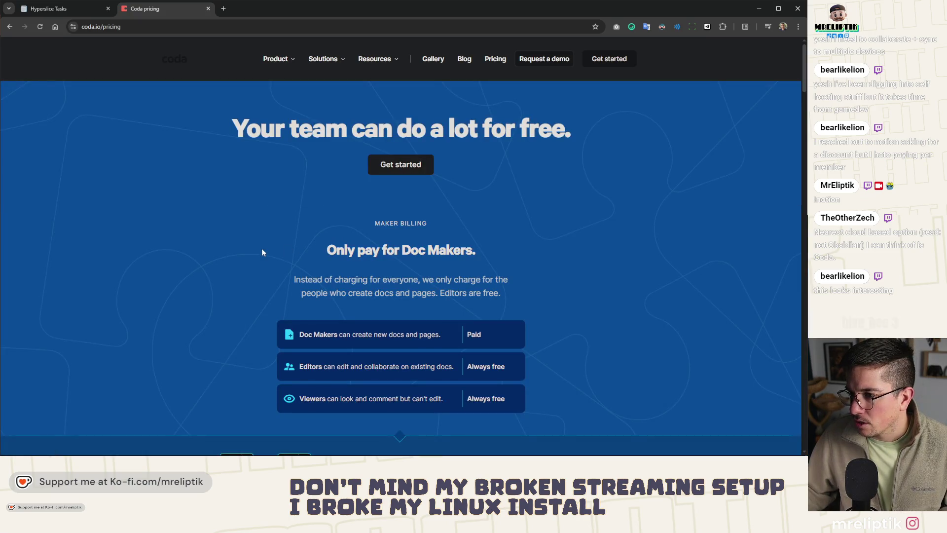
{"action": "scroll", "coordinate": [262, 251], "scroll_direction": "down", "scroll_amount": 4}
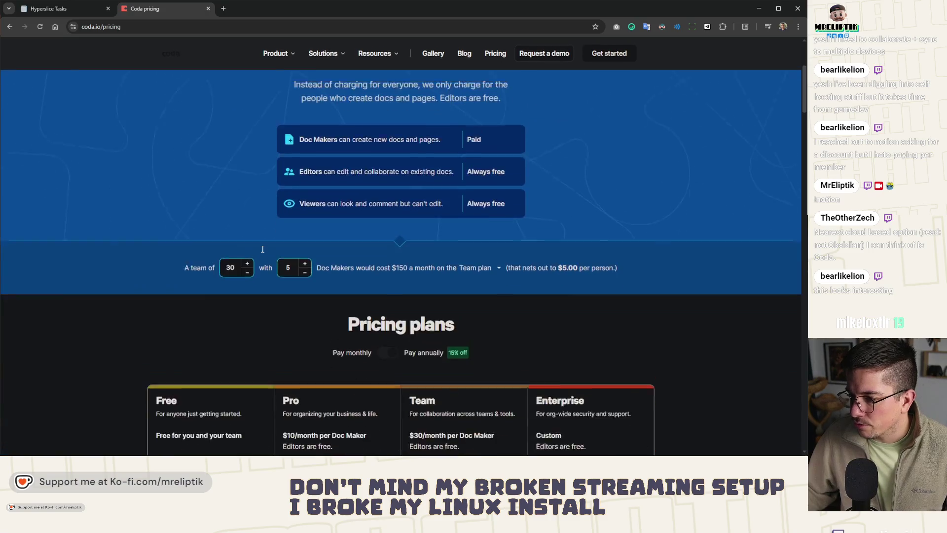
{"action": "scroll", "coordinate": [262, 249], "scroll_direction": "up", "scroll_amount": 3}
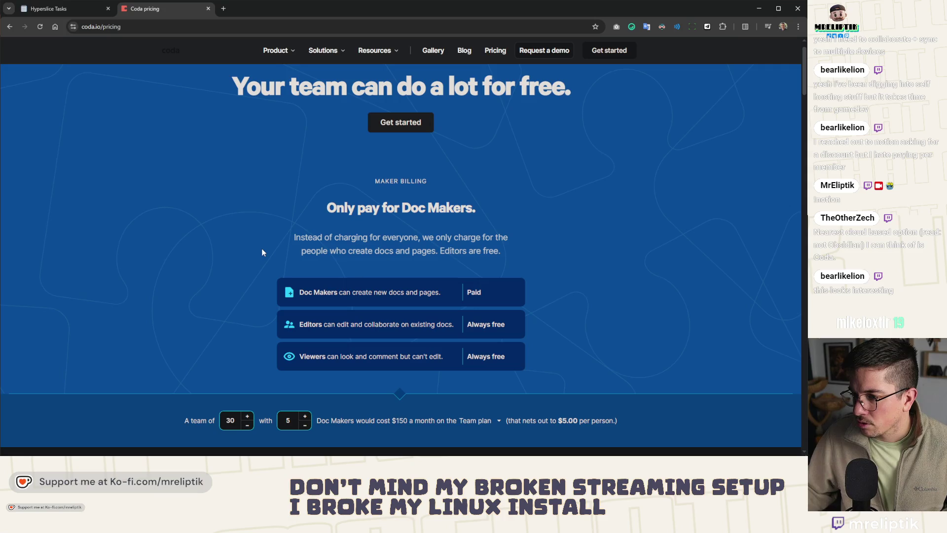
{"action": "scroll", "coordinate": [261, 251], "scroll_direction": "down", "scroll_amount": 4}
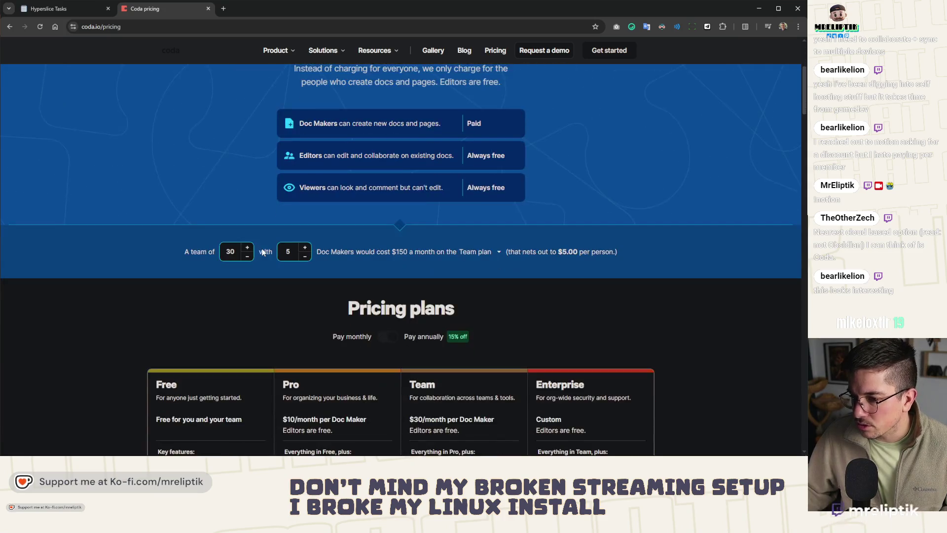
{"action": "scroll", "coordinate": [263, 249], "scroll_direction": "down", "scroll_amount": 3}
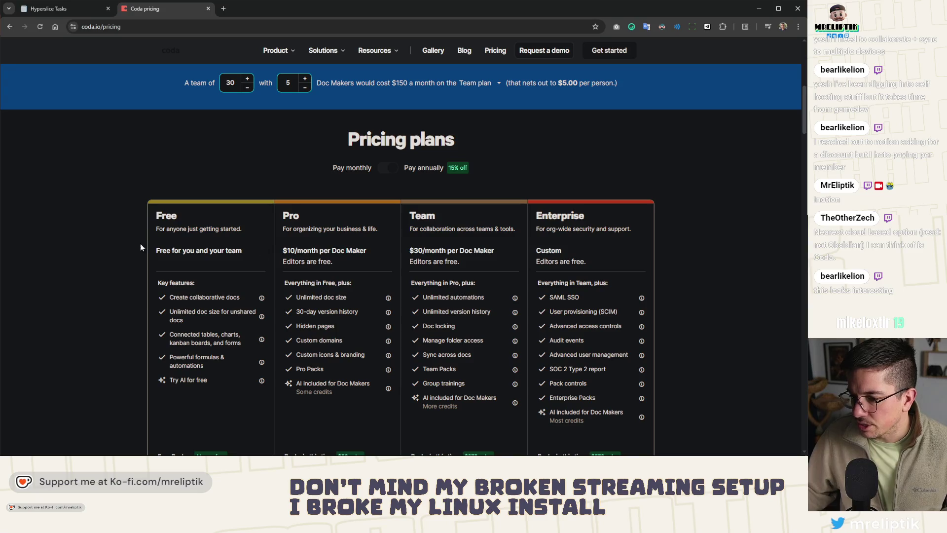
{"action": "scroll", "coordinate": [104, 247], "scroll_direction": "down", "scroll_amount": 8}
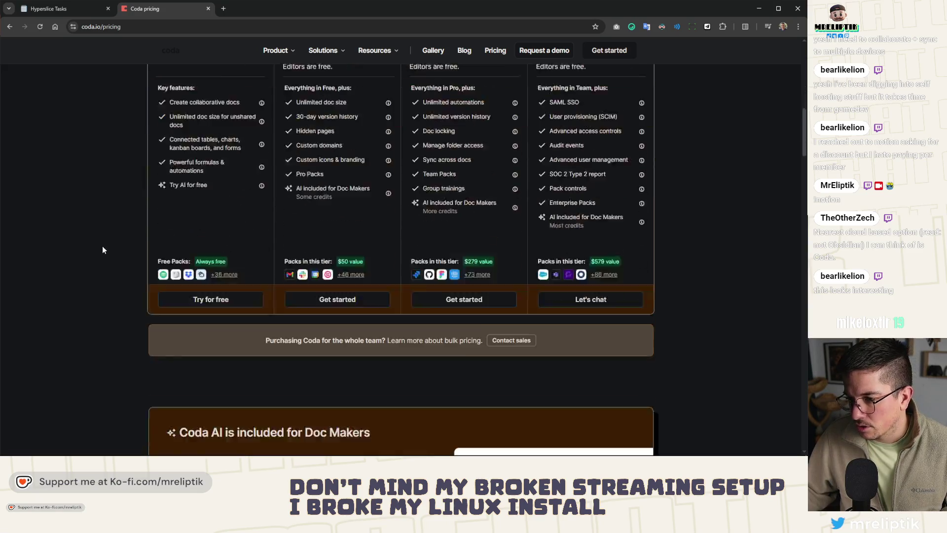
{"action": "scroll", "coordinate": [101, 246], "scroll_direction": "up", "scroll_amount": 3}
{"action": "scroll", "coordinate": [111, 255], "scroll_direction": "up", "scroll_amount": 10}
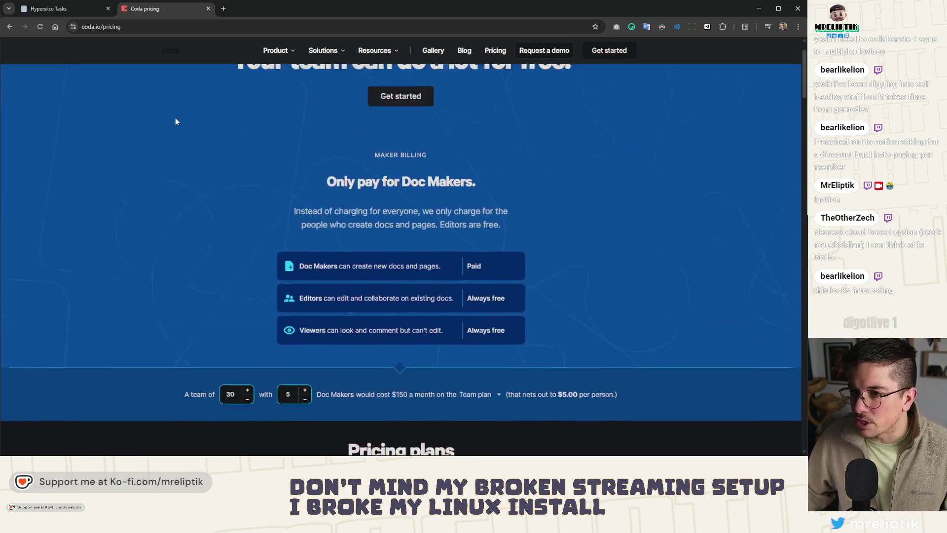
{"action": "middle_click", "coordinate": [133, 10]}
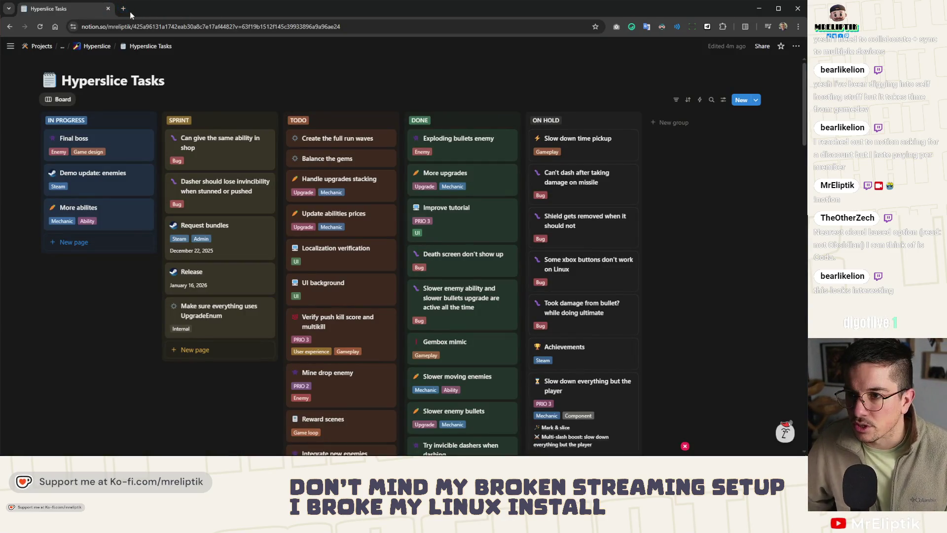
Search 'self host alternative notion' in a new tab and open the selfh.st Notion alternatives guide.
{"action": "left_click", "coordinate": [126, 10]}
{"action": "type", "text": "sel"}
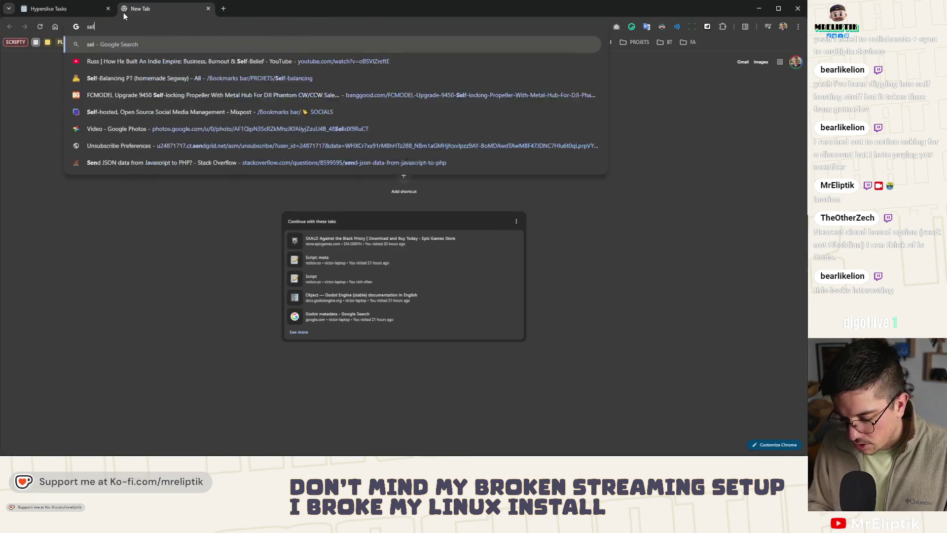
{"action": "type", "text": "f host alternative notion"}
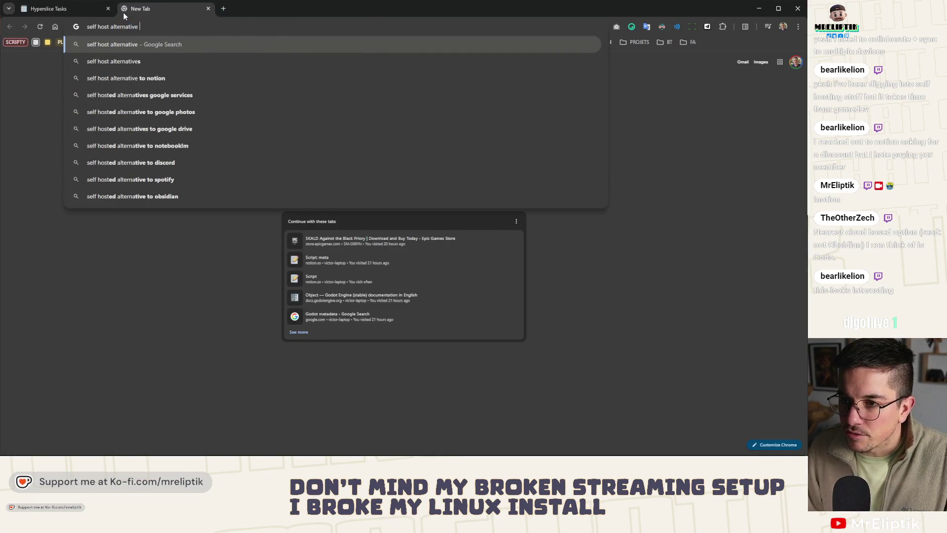
{"action": "key", "text": "Return"}
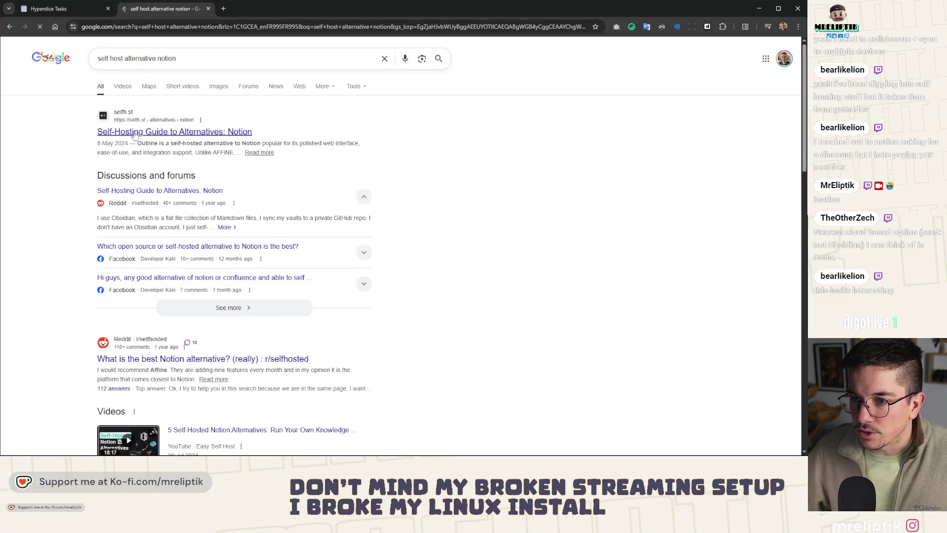
{"action": "middle_click", "coordinate": [147, 132]}
{"action": "left_click", "coordinate": [268, 10]}
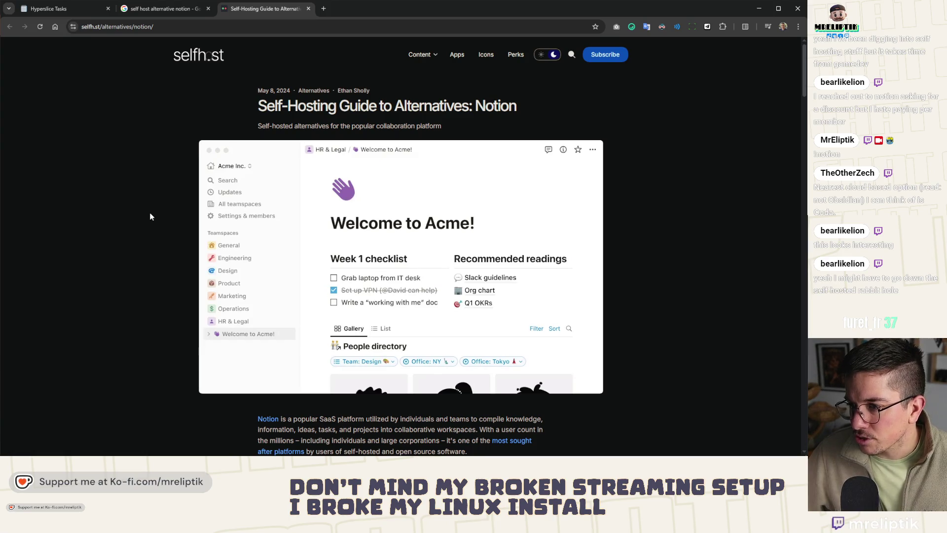
{"action": "scroll", "coordinate": [151, 216], "scroll_direction": "down", "scroll_amount": 5}
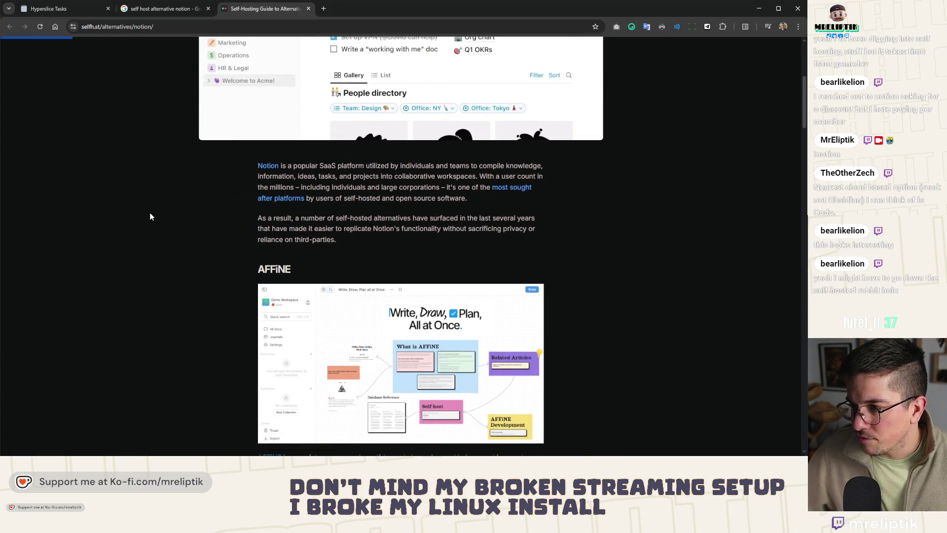
{"action": "scroll", "coordinate": [151, 217], "scroll_direction": "down", "scroll_amount": 3}
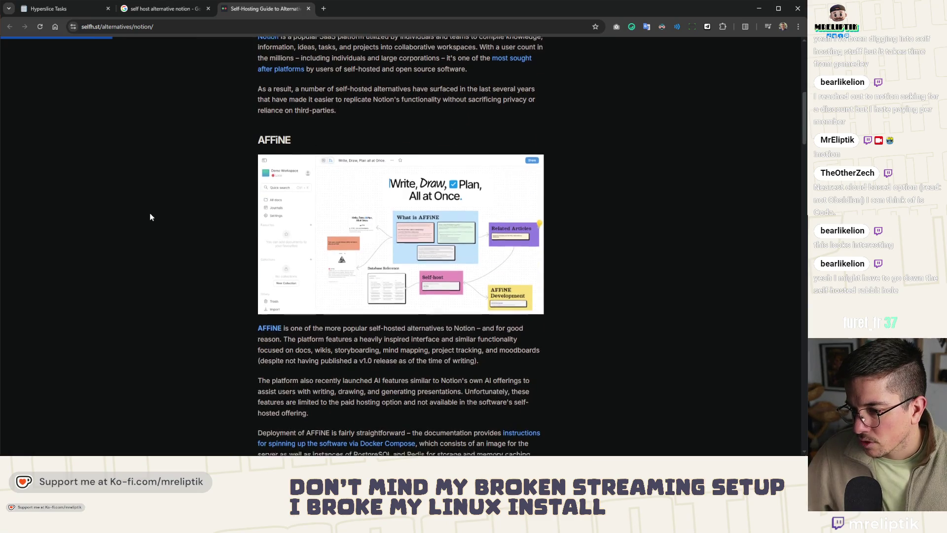
{"action": "scroll", "coordinate": [151, 217], "scroll_direction": "down", "scroll_amount": 2}
{"action": "scroll", "coordinate": [151, 217], "scroll_direction": "down", "scroll_amount": 3}
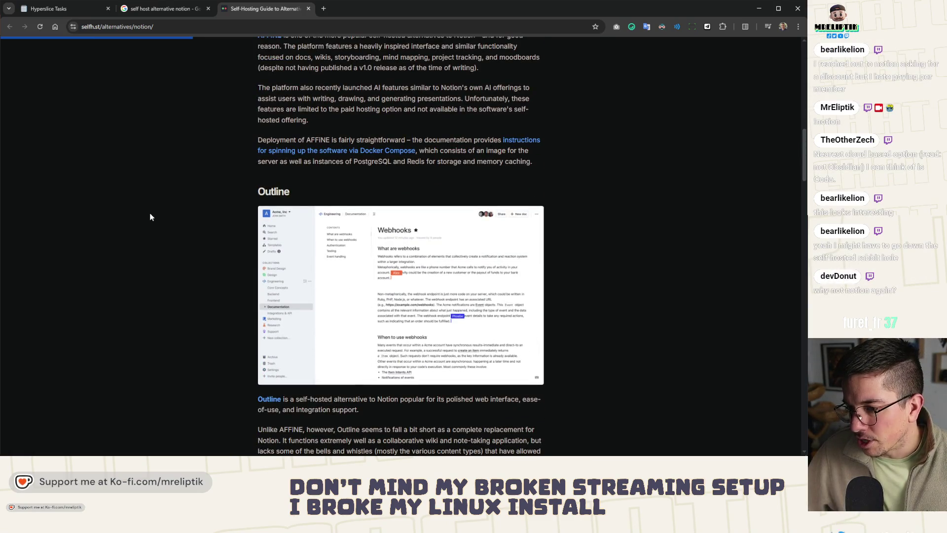
{"action": "scroll", "coordinate": [150, 217], "scroll_direction": "down", "scroll_amount": 4}
{"action": "scroll", "coordinate": [150, 218], "scroll_direction": "down", "scroll_amount": 6}
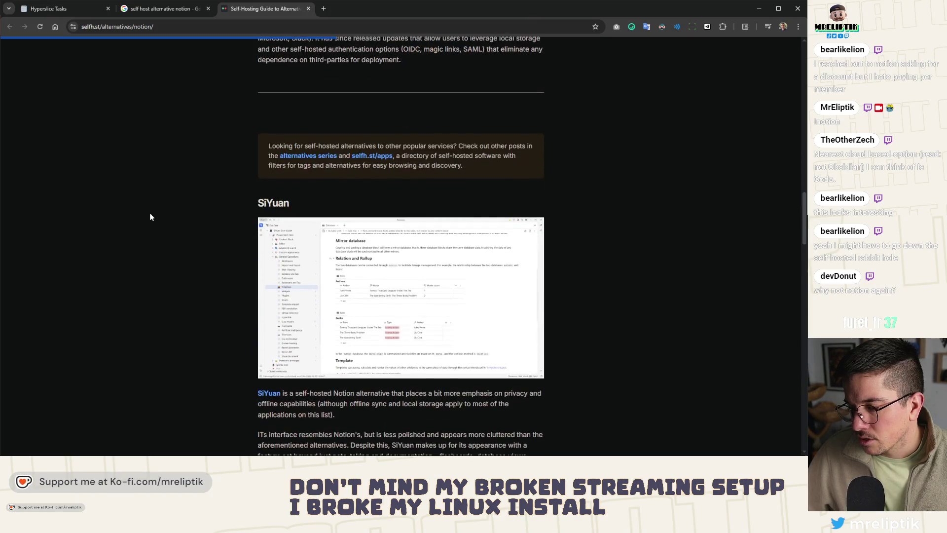
{"action": "scroll", "coordinate": [150, 217], "scroll_direction": "down", "scroll_amount": 10}
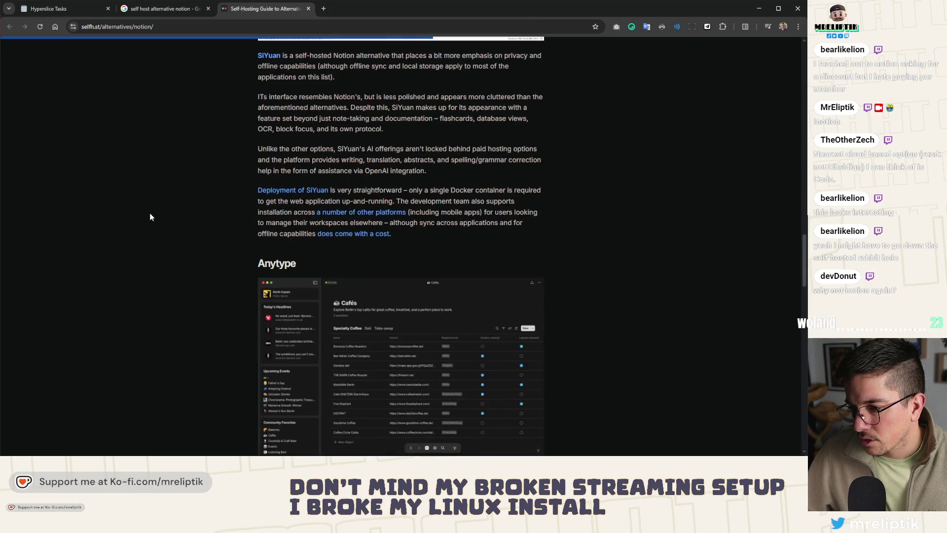
{"action": "scroll", "coordinate": [151, 217], "scroll_direction": "down", "scroll_amount": 5}
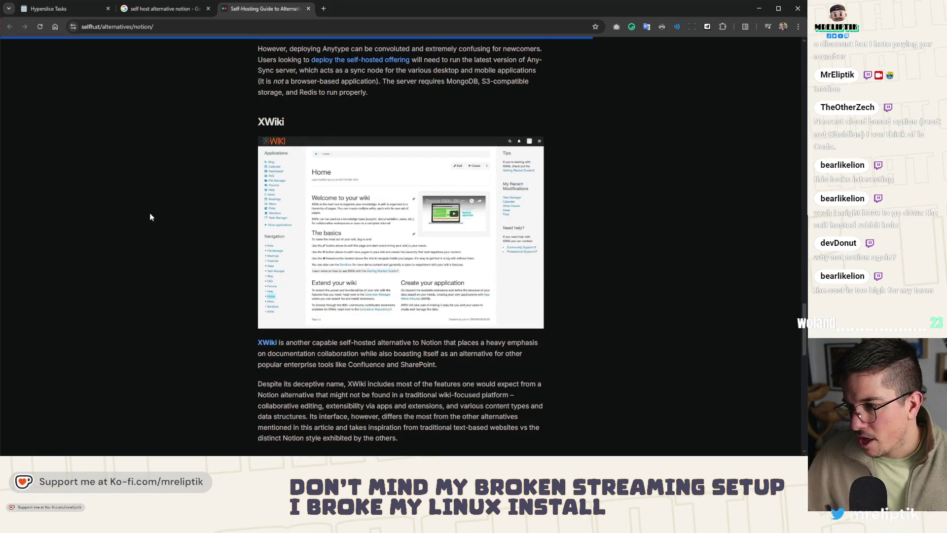
{"action": "scroll", "coordinate": [151, 217], "scroll_direction": "down", "scroll_amount": 3}
{"action": "scroll", "coordinate": [150, 217], "scroll_direction": "down", "scroll_amount": 4}
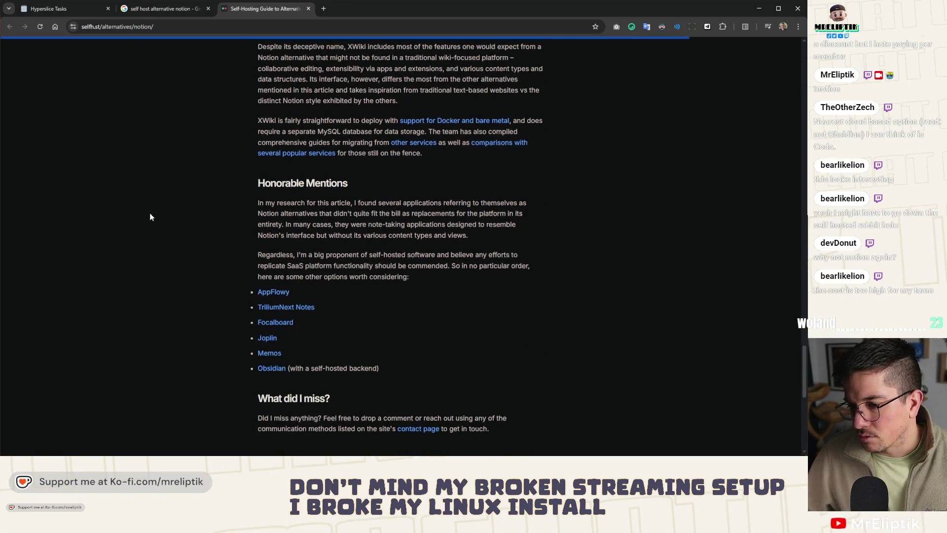
{"action": "scroll", "coordinate": [150, 225], "scroll_direction": "up", "scroll_amount": 6}
{"action": "scroll", "coordinate": [149, 233], "scroll_direction": "up", "scroll_amount": 3}
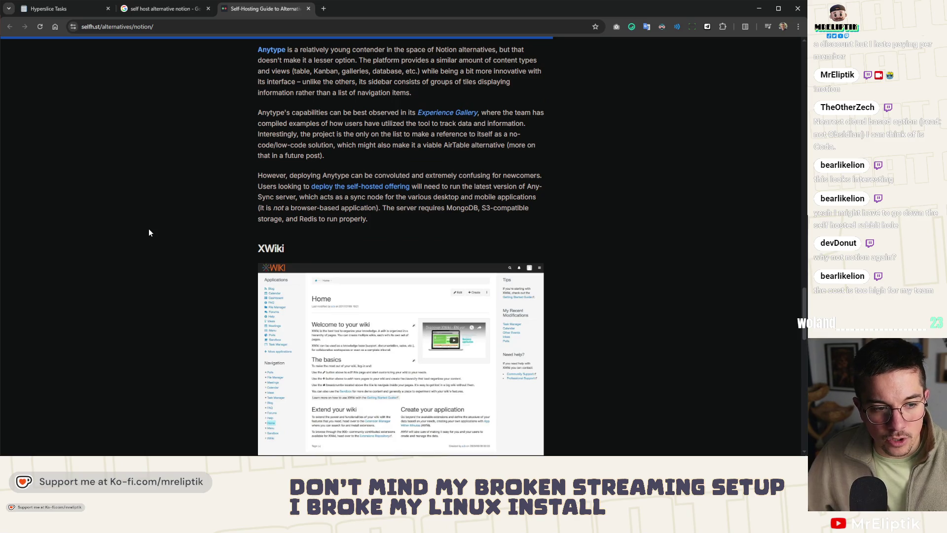
{"action": "scroll", "coordinate": [149, 229], "scroll_direction": "up", "scroll_amount": 8}
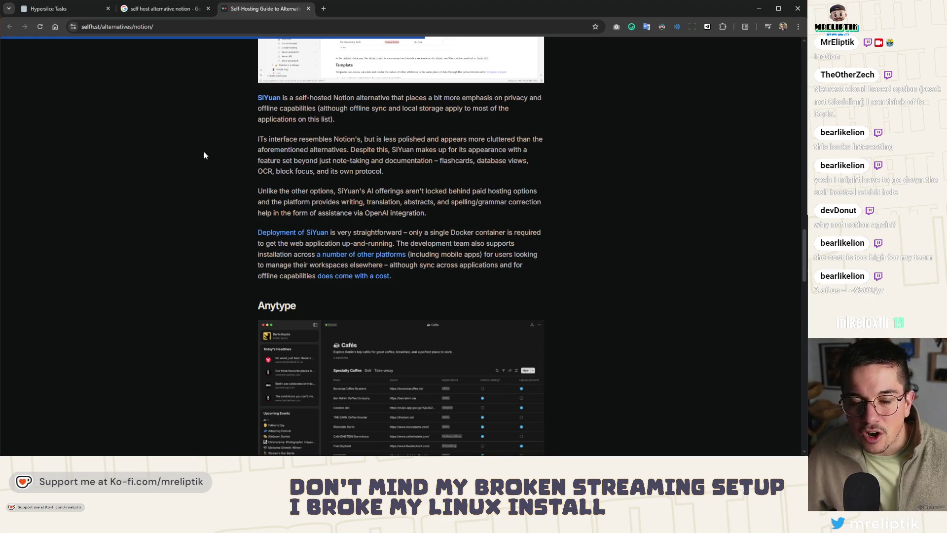
{"action": "scroll", "coordinate": [244, 190], "scroll_direction": "up", "scroll_amount": 15}
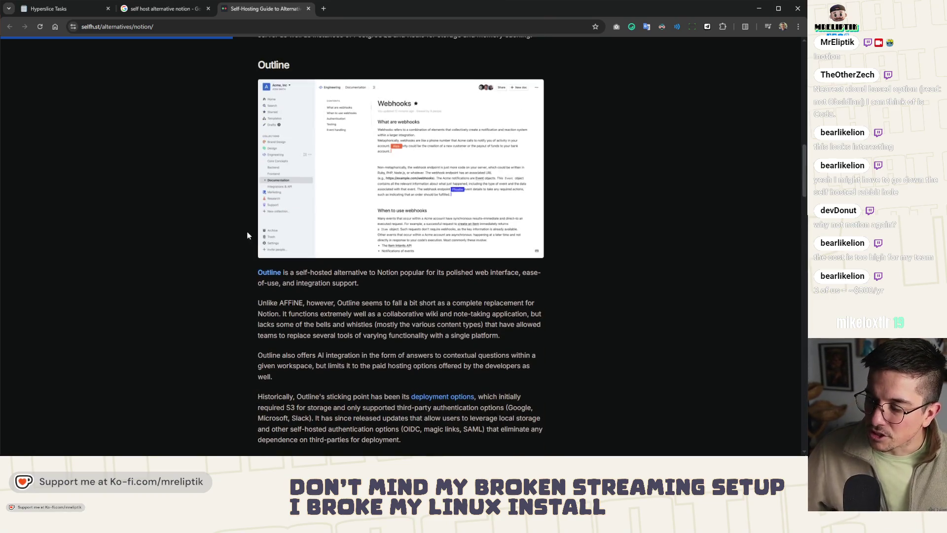
{"action": "scroll", "coordinate": [236, 272], "scroll_direction": "up", "scroll_amount": 10}
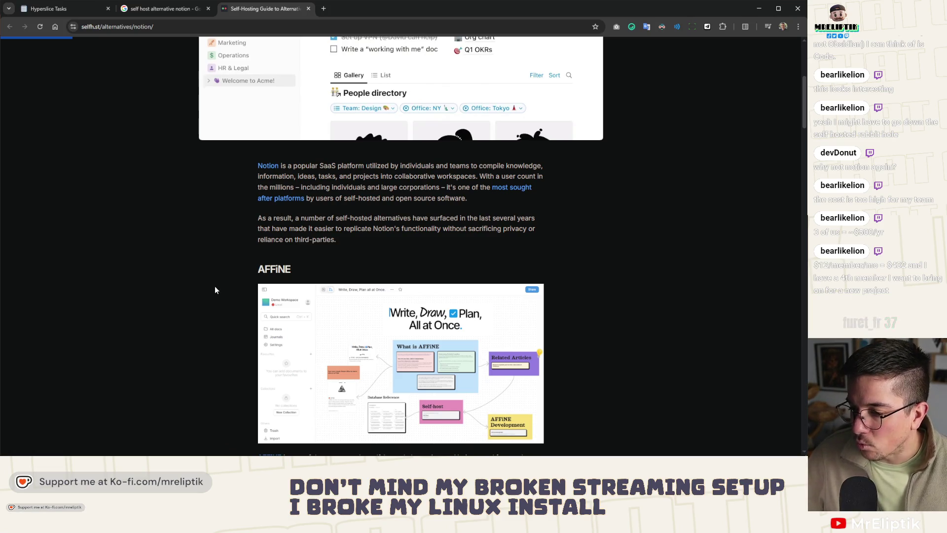
{"action": "scroll", "coordinate": [216, 290], "scroll_direction": "up", "scroll_amount": 4}
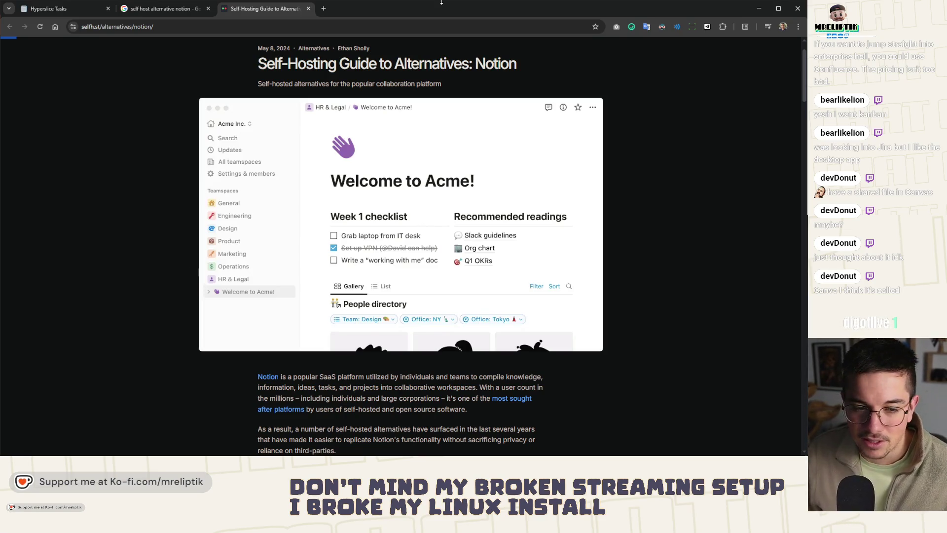
Scroll to the guide's AFFiNE section and open the AFFiNE website in its own tab.
{"action": "scroll", "coordinate": [390, 158], "scroll_direction": "down", "scroll_amount": 4}
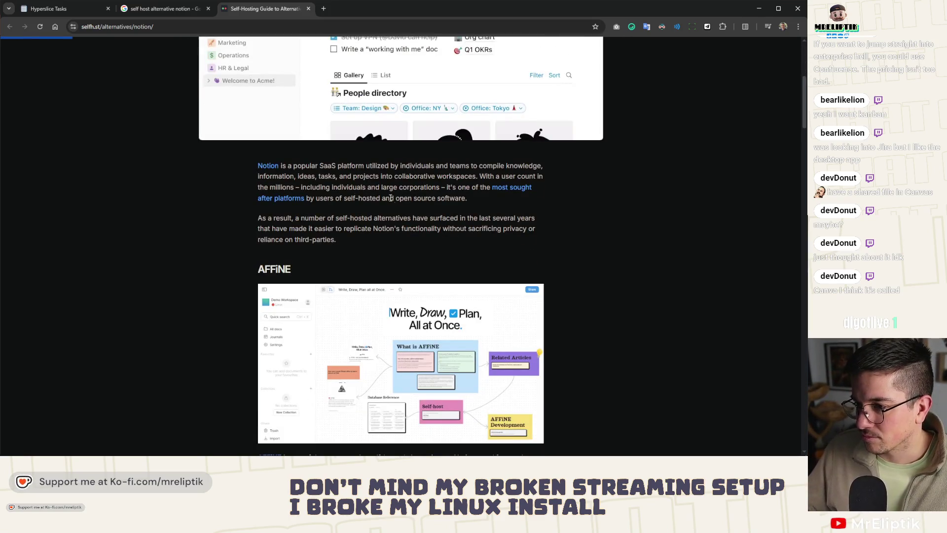
{"action": "scroll", "coordinate": [414, 217], "scroll_direction": "down", "scroll_amount": 3}
{"action": "scroll", "coordinate": [405, 212], "scroll_direction": "up", "scroll_amount": 7}
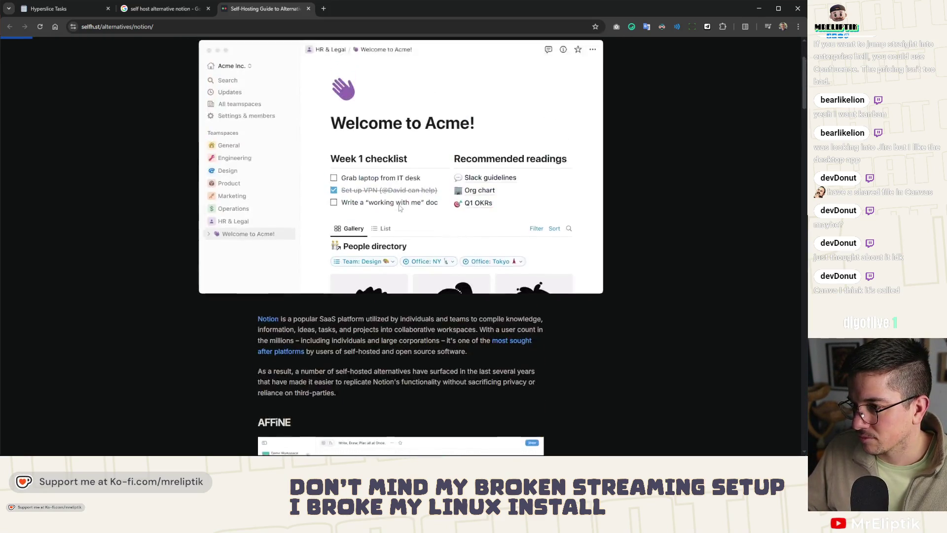
{"action": "scroll", "coordinate": [400, 222], "scroll_direction": "down", "scroll_amount": 8}
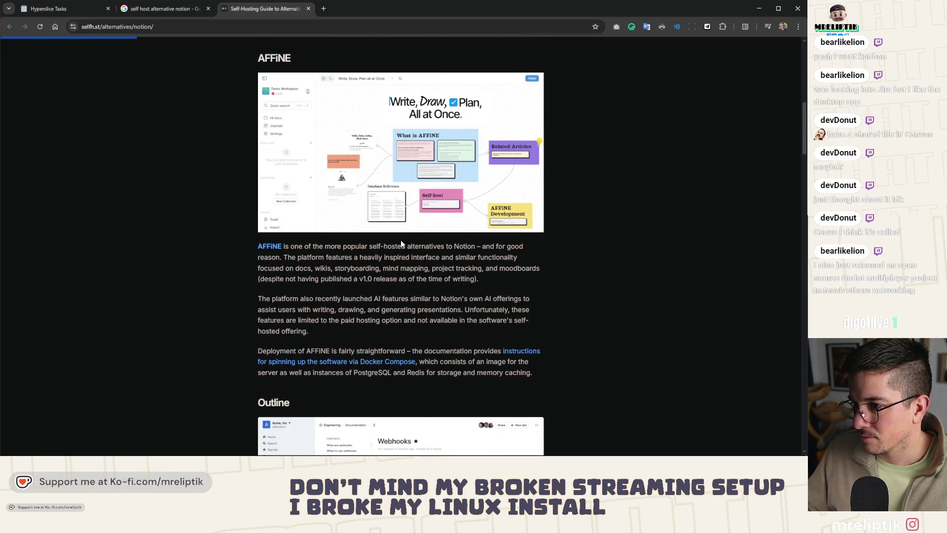
{"action": "scroll", "coordinate": [401, 243], "scroll_direction": "down", "scroll_amount": 3}
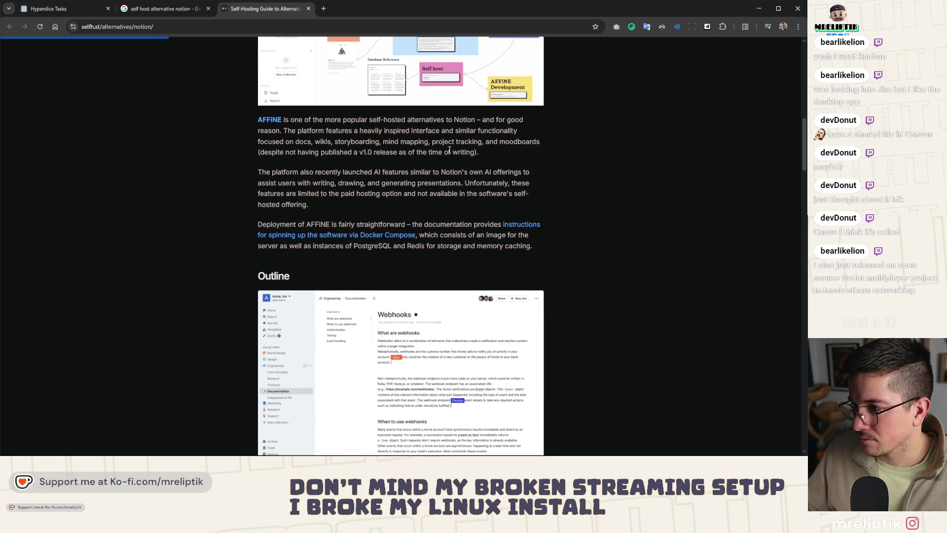
{"action": "middle_click", "coordinate": [266, 123]}
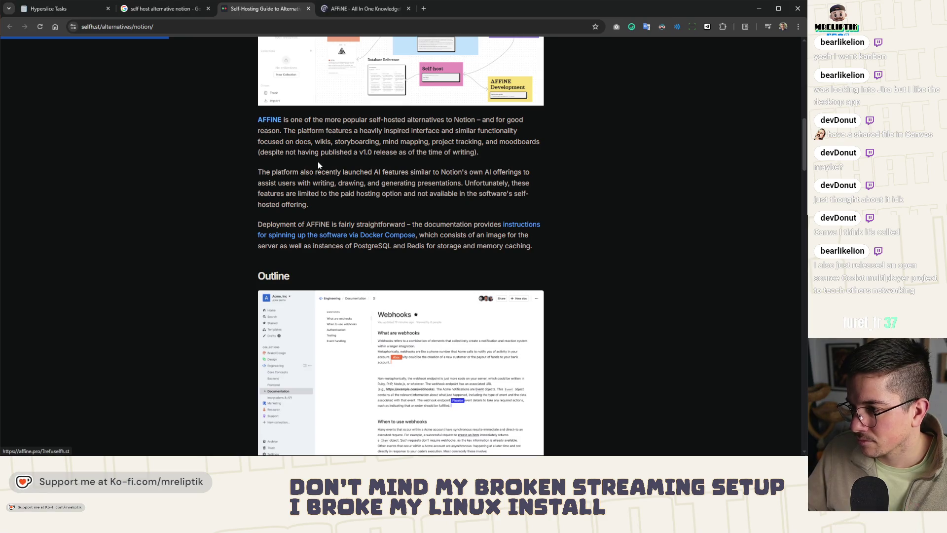
{"action": "scroll", "coordinate": [318, 164], "scroll_direction": "down", "scroll_amount": 5}
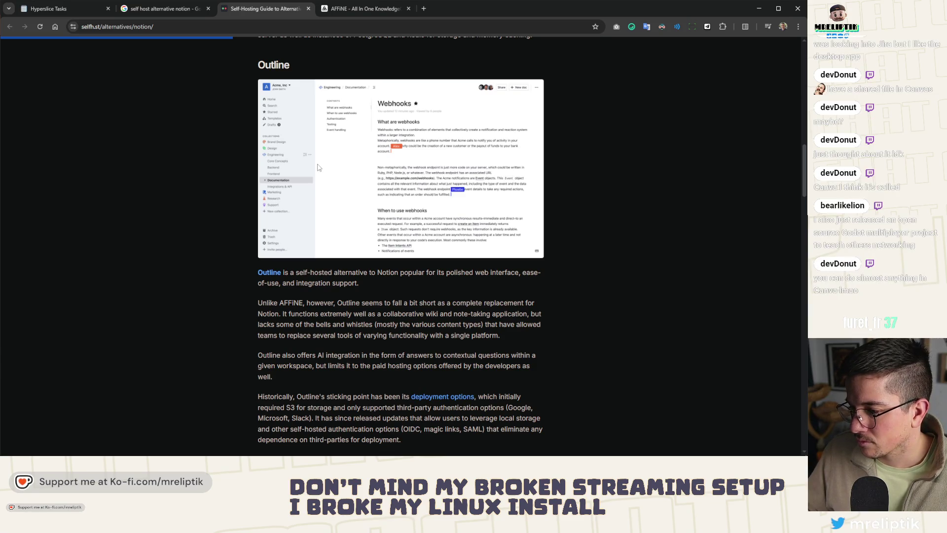
{"action": "left_click", "coordinate": [375, 9]}
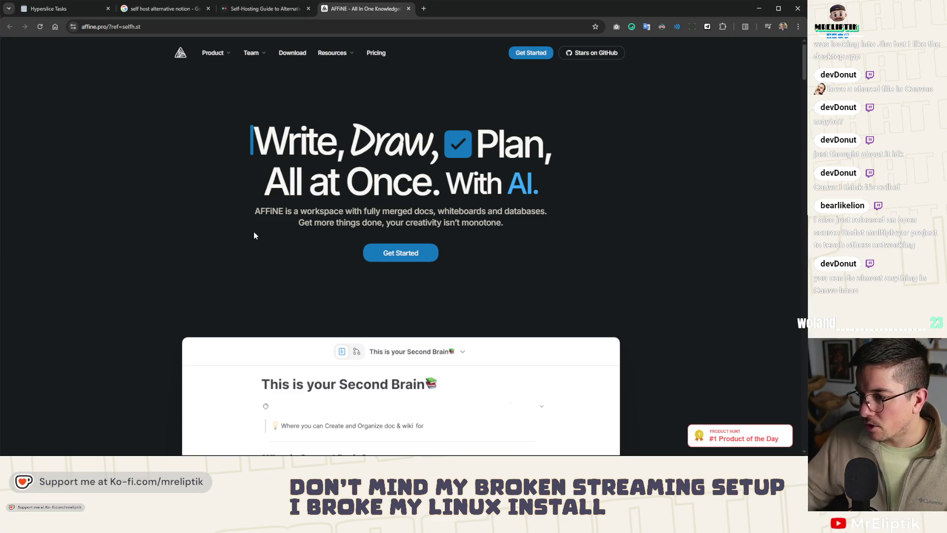
Scroll the affine.pro homepage past the open-source, community and testimonial sections to 'Write Smarter, Work Better'.
{"action": "scroll", "coordinate": [254, 232], "scroll_direction": "down", "scroll_amount": 3}
{"action": "scroll", "coordinate": [265, 253], "scroll_direction": "up", "scroll_amount": 3}
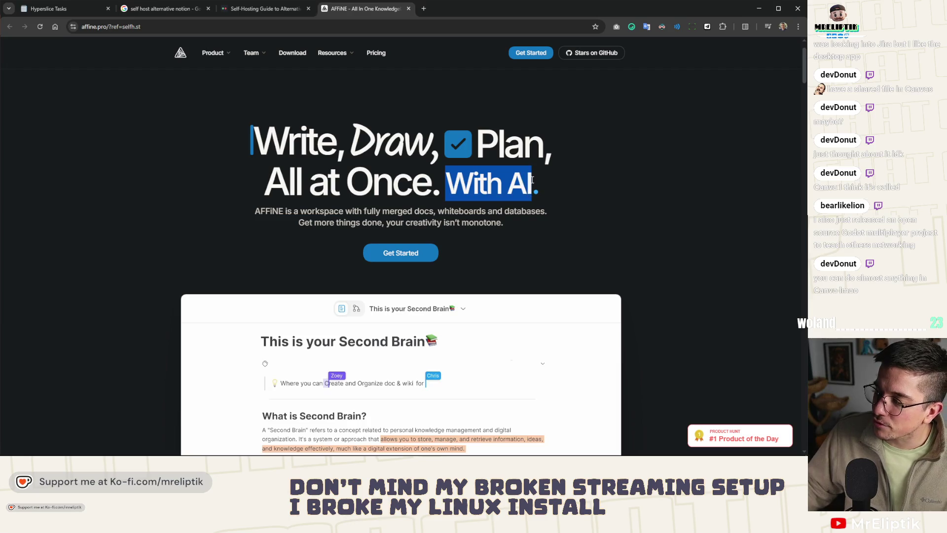
{"action": "scroll", "coordinate": [556, 191], "scroll_direction": "down", "scroll_amount": 3}
{"action": "scroll", "coordinate": [556, 191], "scroll_direction": "down", "scroll_amount": 2}
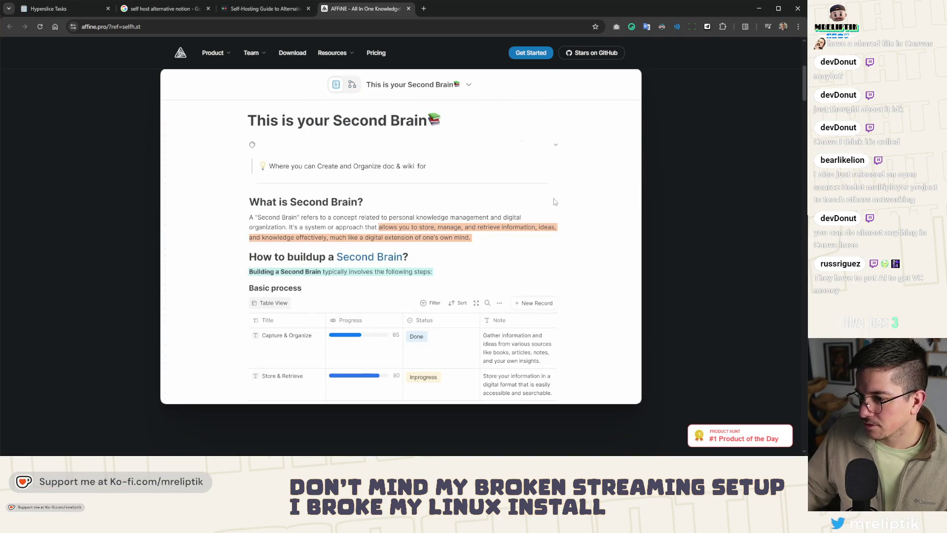
{"action": "scroll", "coordinate": [541, 210], "scroll_direction": "down", "scroll_amount": 4}
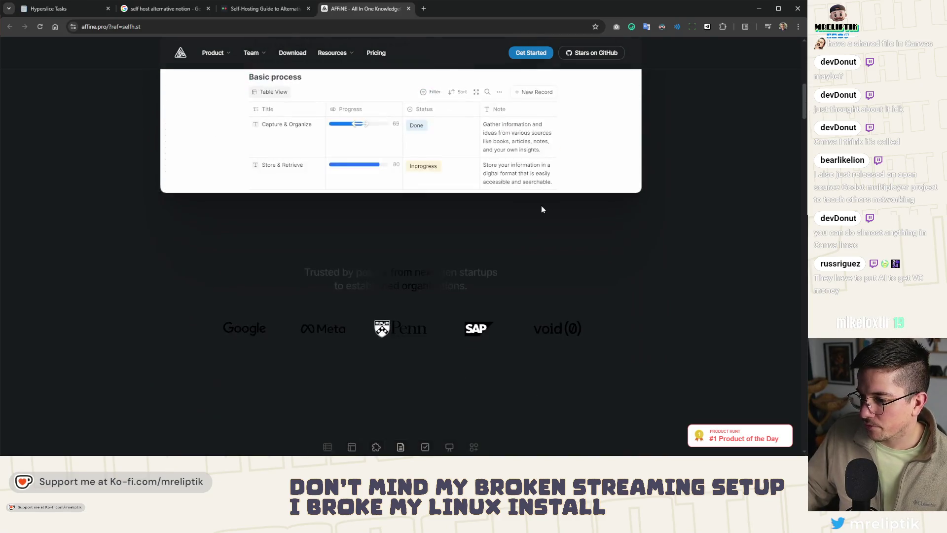
{"action": "scroll", "coordinate": [528, 219], "scroll_direction": "down", "scroll_amount": 10}
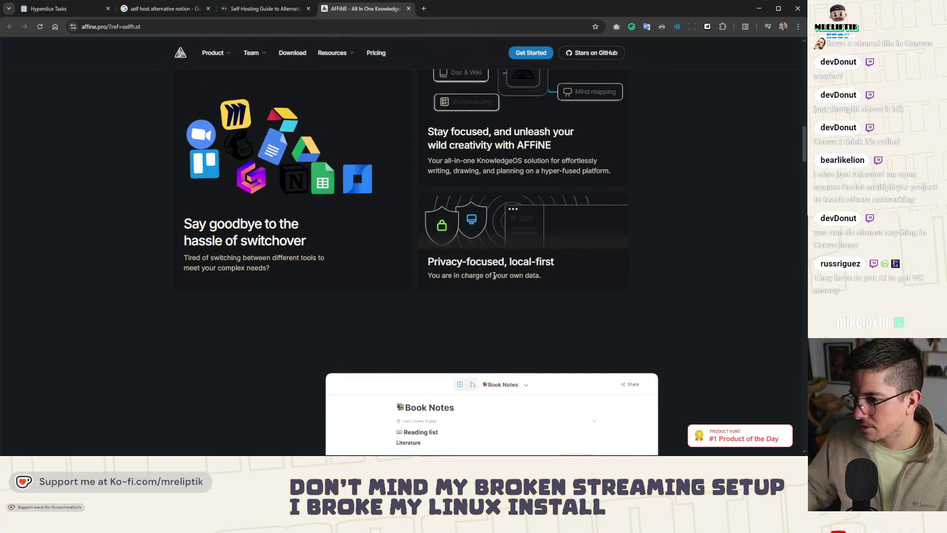
{"action": "scroll", "coordinate": [490, 274], "scroll_direction": "down", "scroll_amount": 4}
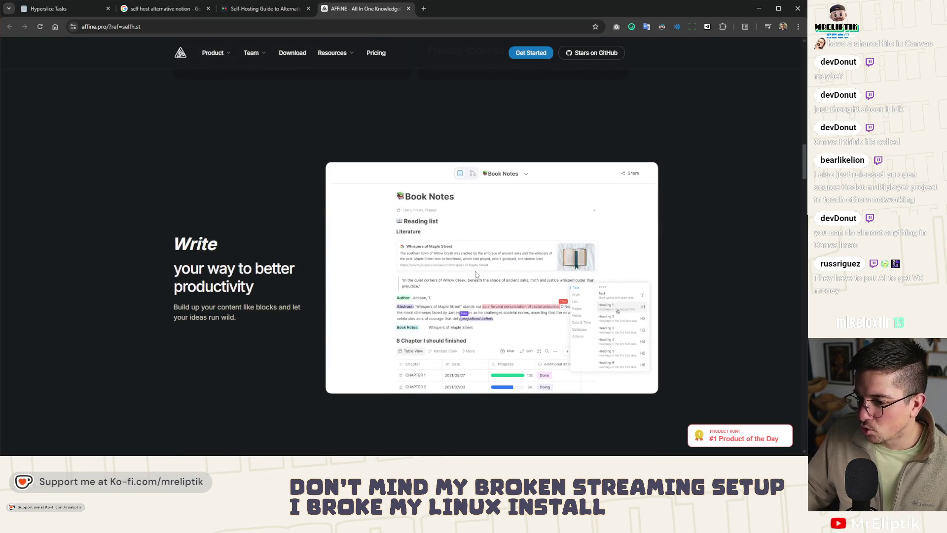
{"action": "scroll", "coordinate": [455, 247], "scroll_direction": "down", "scroll_amount": 6}
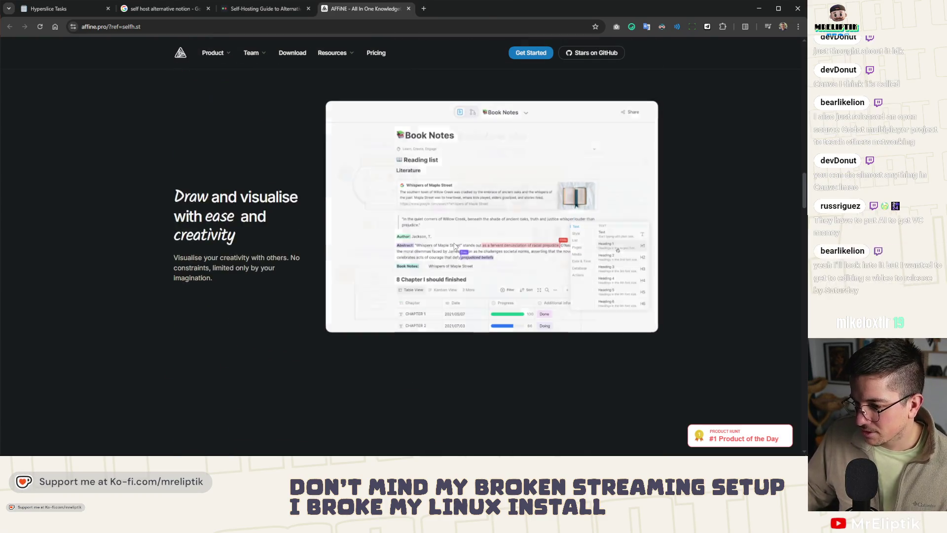
{"action": "scroll", "coordinate": [454, 247], "scroll_direction": "down", "scroll_amount": 5}
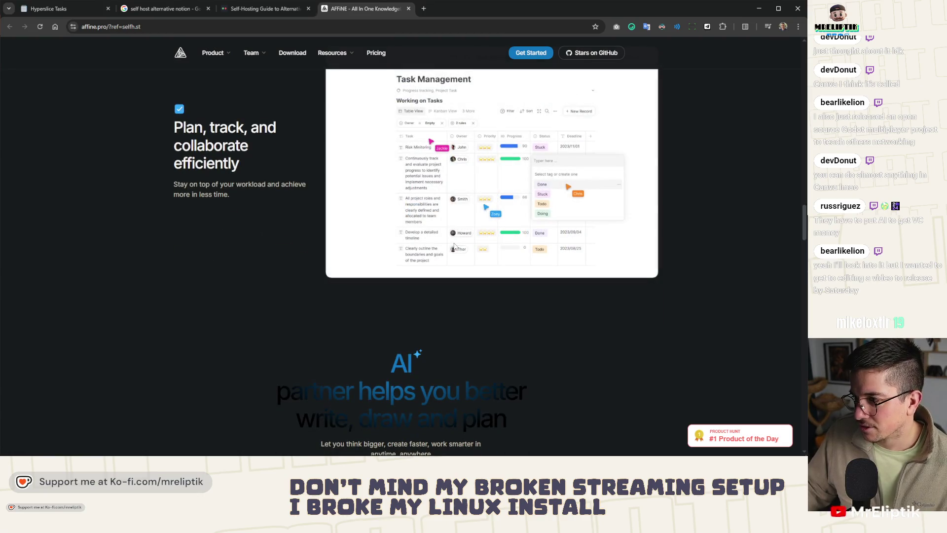
{"action": "scroll", "coordinate": [454, 245], "scroll_direction": "down", "scroll_amount": 8}
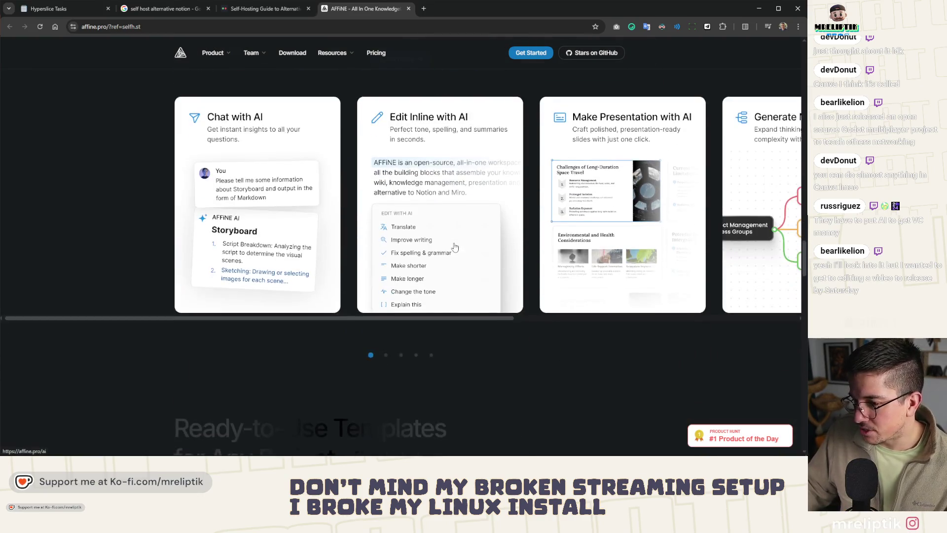
{"action": "scroll", "coordinate": [455, 246], "scroll_direction": "down", "scroll_amount": 5}
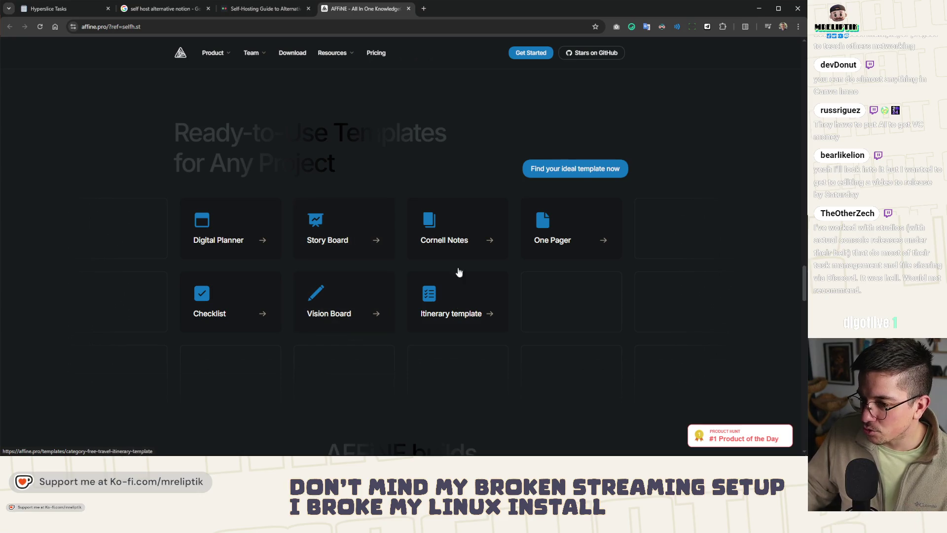
{"action": "scroll", "coordinate": [457, 271], "scroll_direction": "down", "scroll_amount": 5}
{"action": "scroll", "coordinate": [483, 268], "scroll_direction": "down", "scroll_amount": 3}
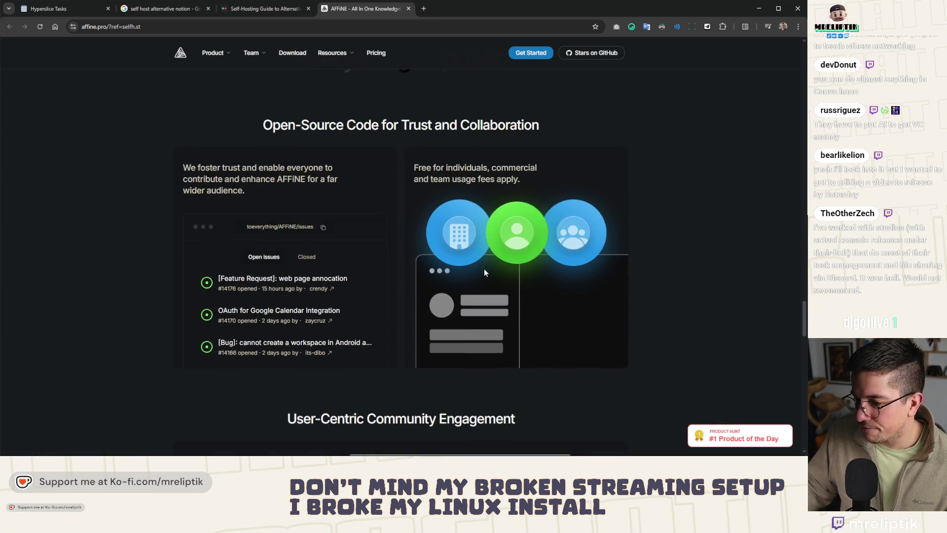
{"action": "scroll", "coordinate": [477, 295], "scroll_direction": "down", "scroll_amount": 2}
{"action": "scroll", "coordinate": [475, 295], "scroll_direction": "down", "scroll_amount": 6}
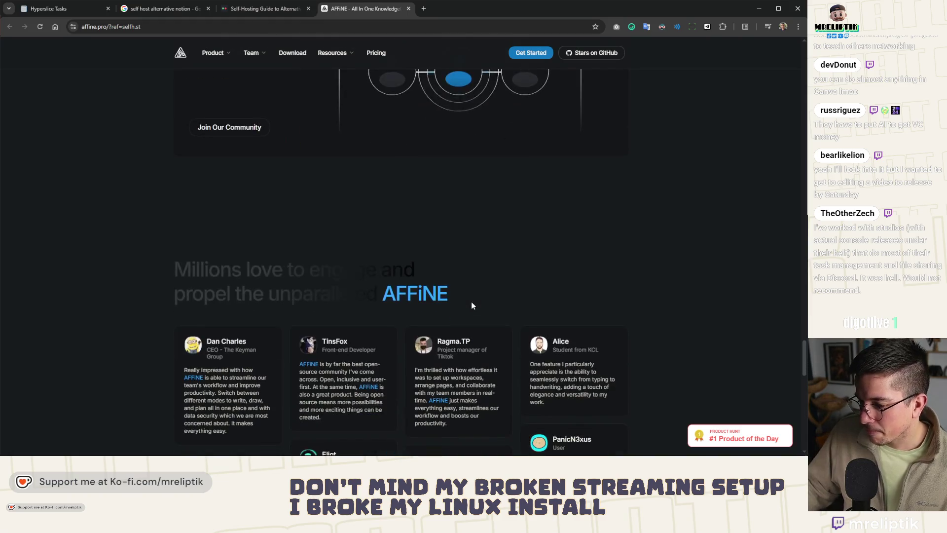
{"action": "scroll", "coordinate": [467, 283], "scroll_direction": "down", "scroll_amount": 5}
{"action": "scroll", "coordinate": [467, 281], "scroll_direction": "down", "scroll_amount": 4}
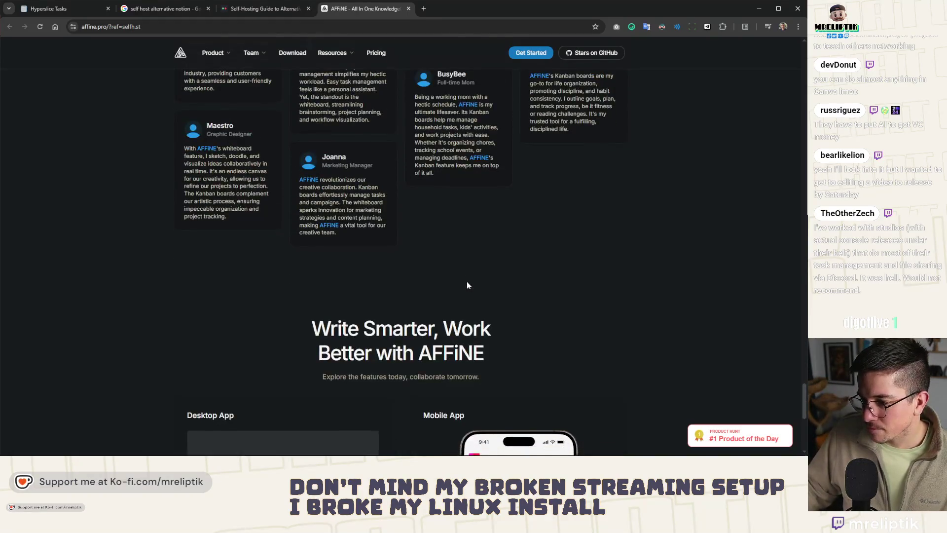
{"action": "scroll", "coordinate": [467, 281], "scroll_direction": "down", "scroll_amount": 3}
{"action": "left_click", "coordinate": [378, 58]}
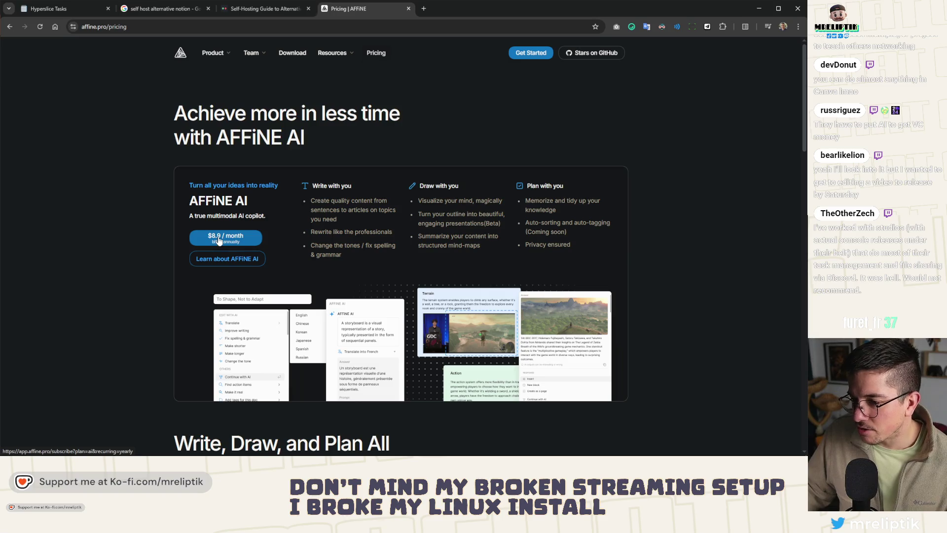
Browse the AFFiNE pricing plans and try the web app's Getting Started workspace in a new tab.
{"action": "scroll", "coordinate": [223, 249], "scroll_direction": "down", "scroll_amount": 8}
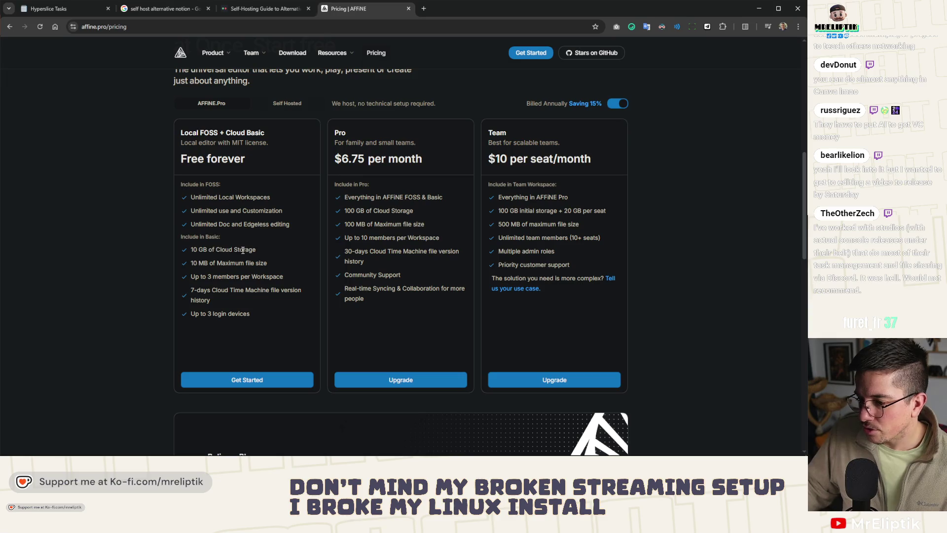
{"action": "scroll", "coordinate": [237, 296], "scroll_direction": "down", "scroll_amount": 8}
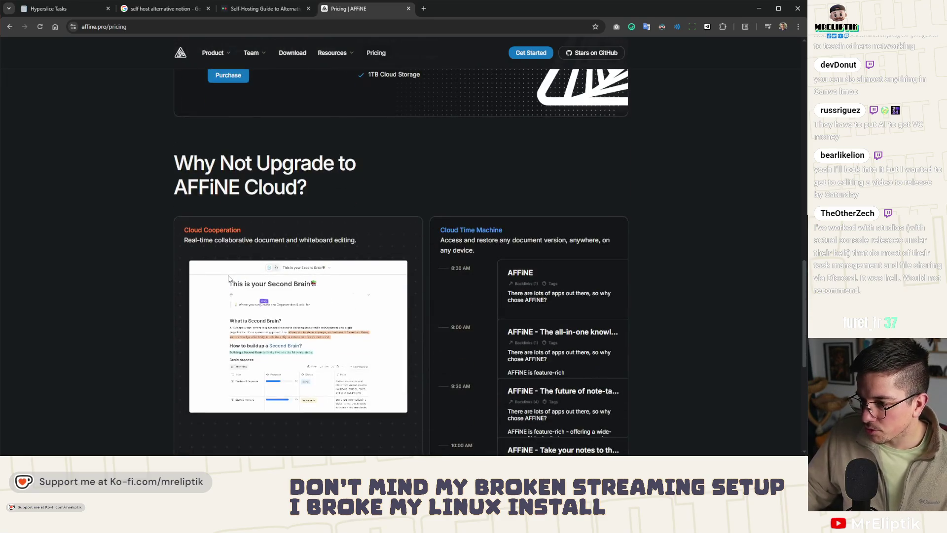
{"action": "scroll", "coordinate": [261, 201], "scroll_direction": "down", "scroll_amount": 4}
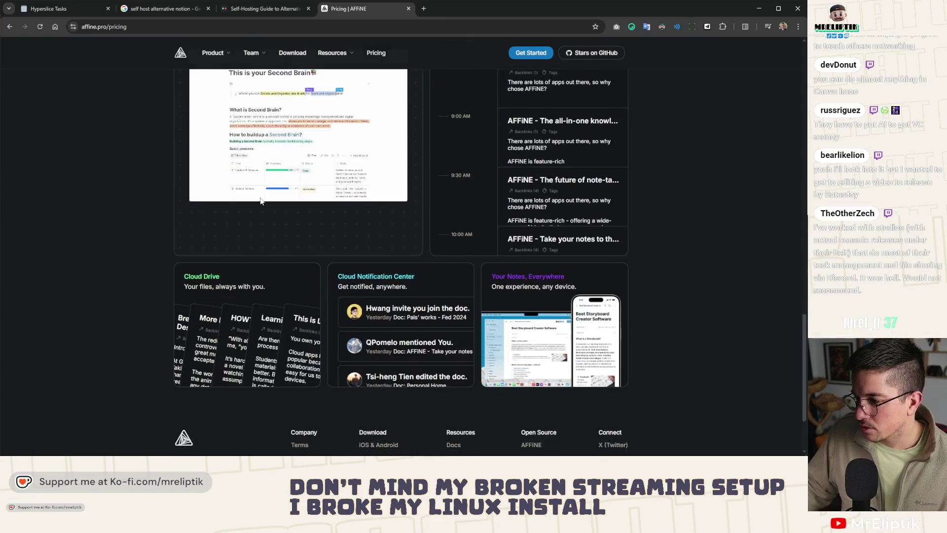
{"action": "scroll", "coordinate": [262, 202], "scroll_direction": "down", "scroll_amount": 1}
{"action": "scroll", "coordinate": [237, 237], "scroll_direction": "up", "scroll_amount": 3}
{"action": "scroll", "coordinate": [213, 266], "scroll_direction": "down", "scroll_amount": 3}
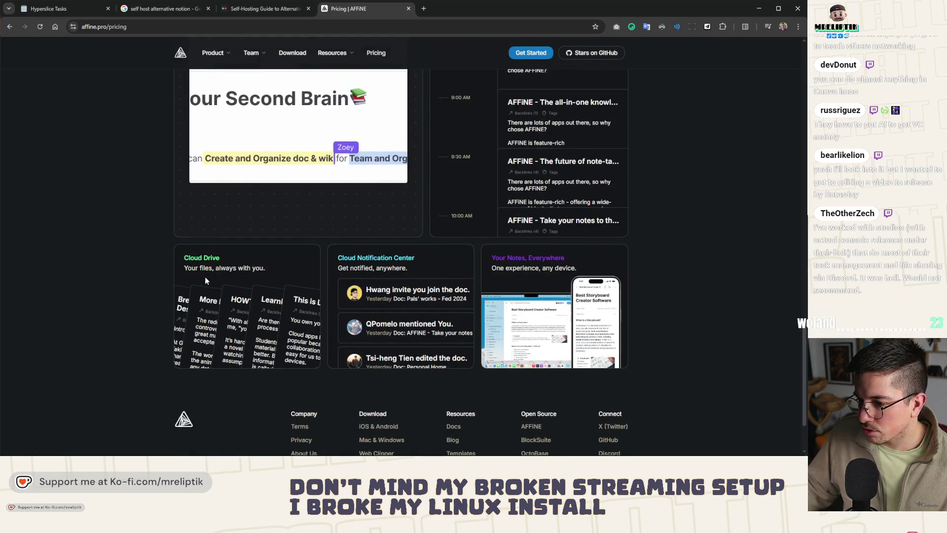
{"action": "scroll", "coordinate": [206, 280], "scroll_direction": "up", "scroll_amount": 4}
{"action": "left_click", "coordinate": [533, 53]}
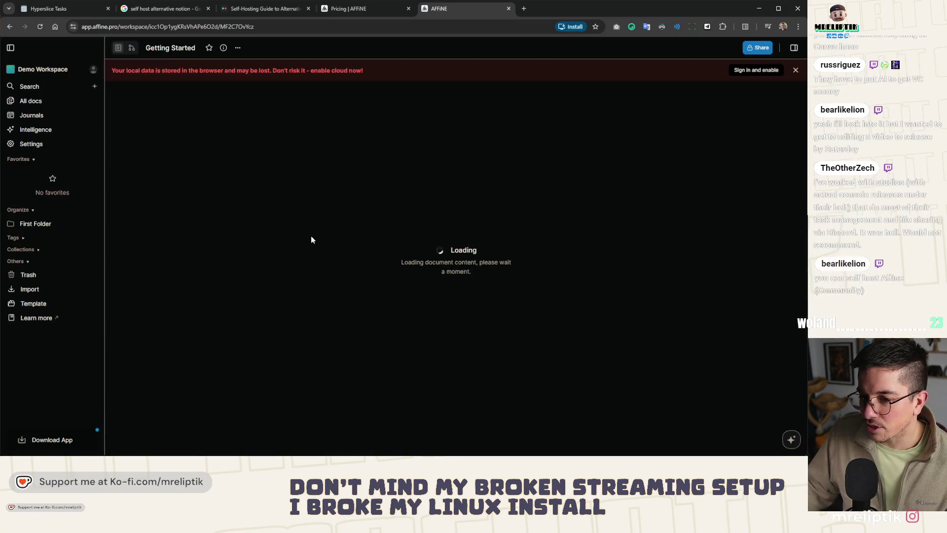
{"action": "left_click", "coordinate": [346, 8]}
Back on the pricing tab, open the Download AFFiNE 0.25.7 page.
{"action": "scroll", "coordinate": [334, 151], "scroll_direction": "up", "scroll_amount": 3}
{"action": "scroll", "coordinate": [334, 152], "scroll_direction": "up", "scroll_amount": 3}
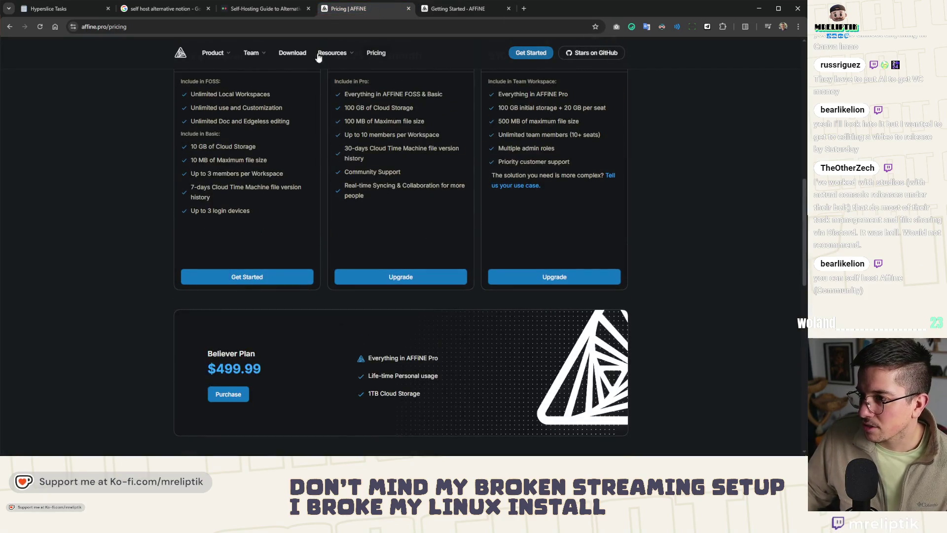
{"action": "mouse_move", "coordinate": [320, 55]}
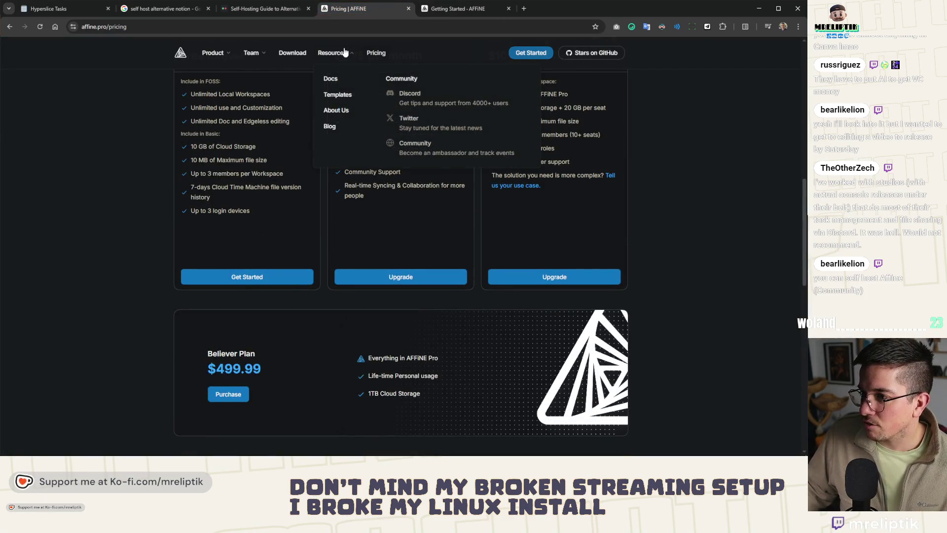
{"action": "left_click", "coordinate": [292, 56]}
{"action": "scroll", "coordinate": [359, 184], "scroll_direction": "down", "scroll_amount": 2}
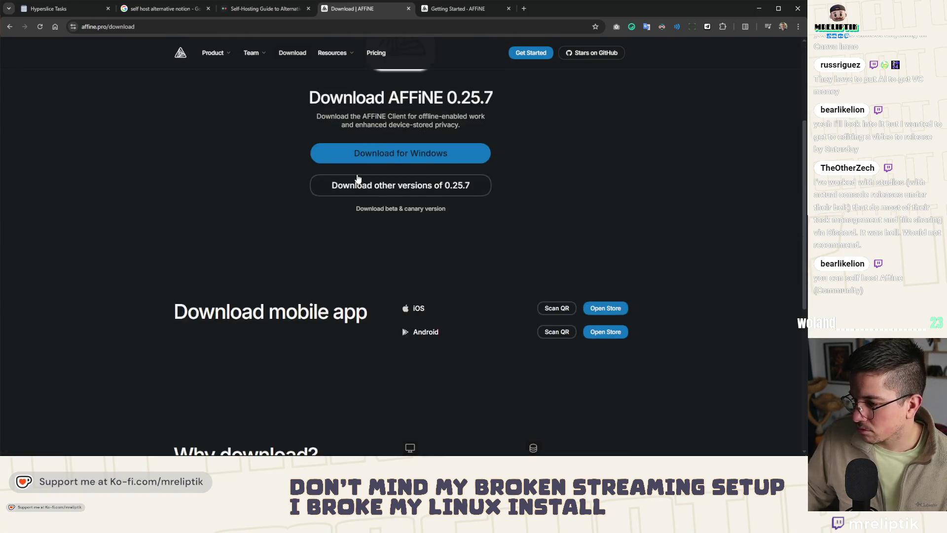
{"action": "scroll", "coordinate": [257, 69], "scroll_direction": "up", "scroll_amount": 4}
{"action": "left_click", "coordinate": [230, 27]}
Search 'affine self host' and read the AFFiNE Docs Docker Compose [Recommend] self-host guide.
{"action": "type", "text": "a"}
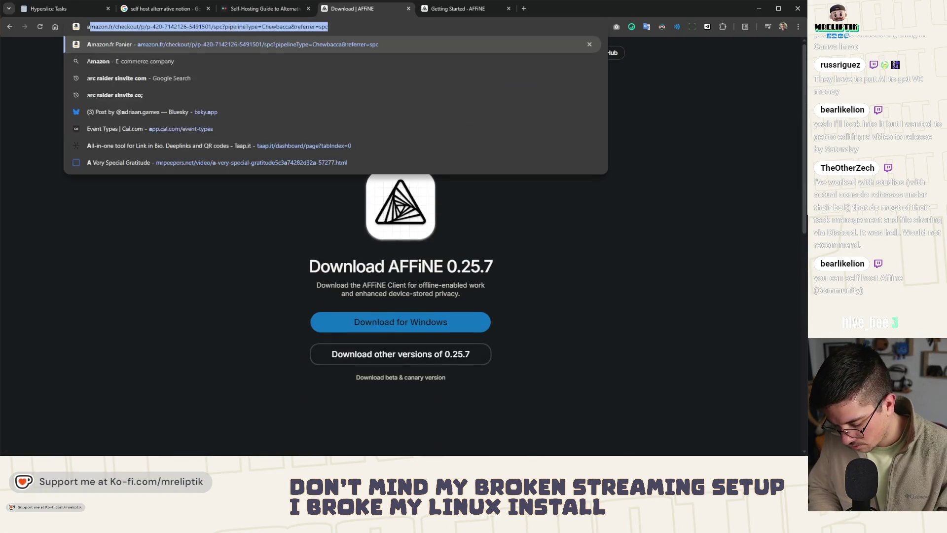
{"action": "type", "text": "ffine self host"}
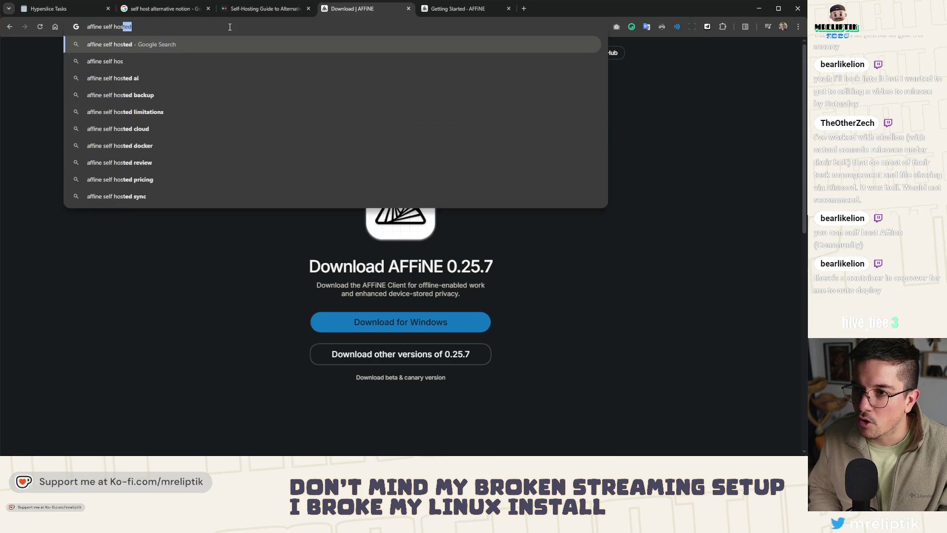
{"action": "key", "text": "Return"}
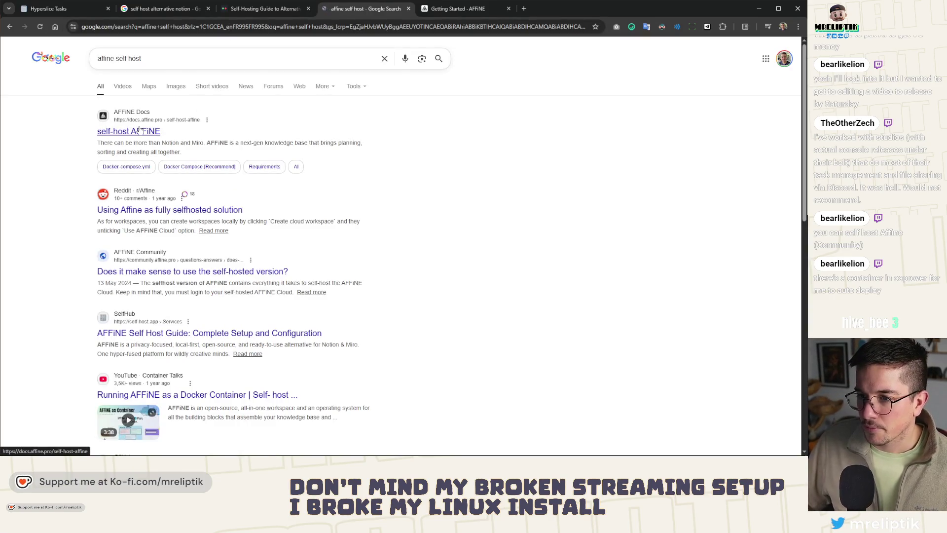
{"action": "middle_click", "coordinate": [136, 131]}
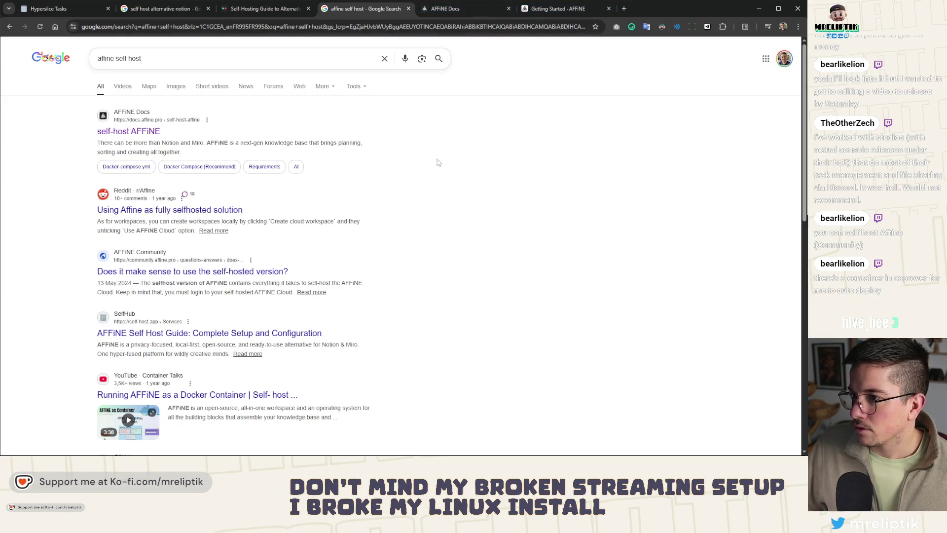
{"action": "left_click", "coordinate": [466, 10]}
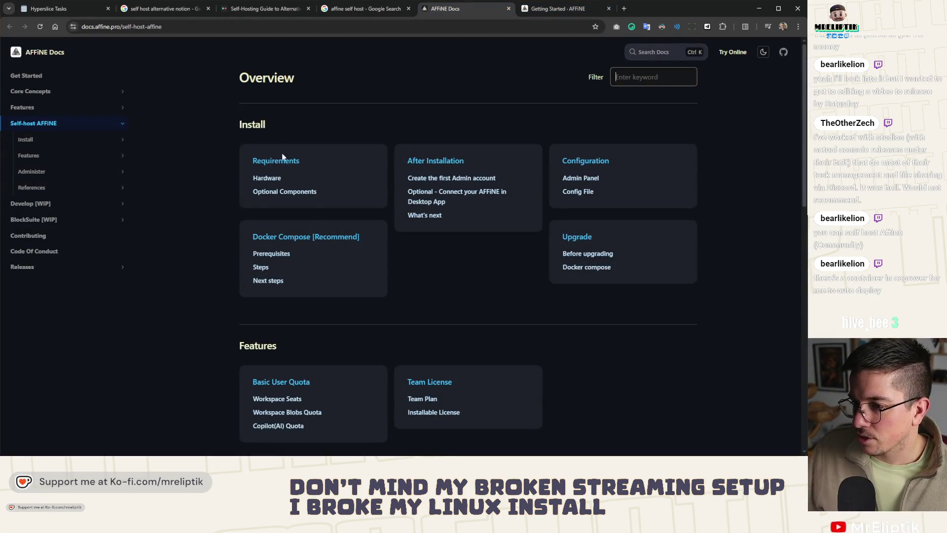
{"action": "left_click", "coordinate": [293, 241]}
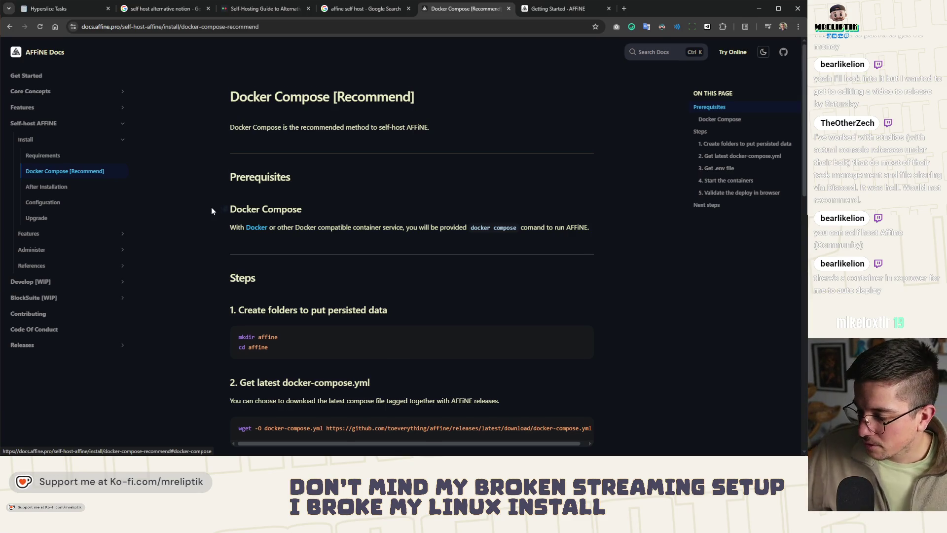
{"action": "scroll", "coordinate": [211, 207], "scroll_direction": "down", "scroll_amount": 10}
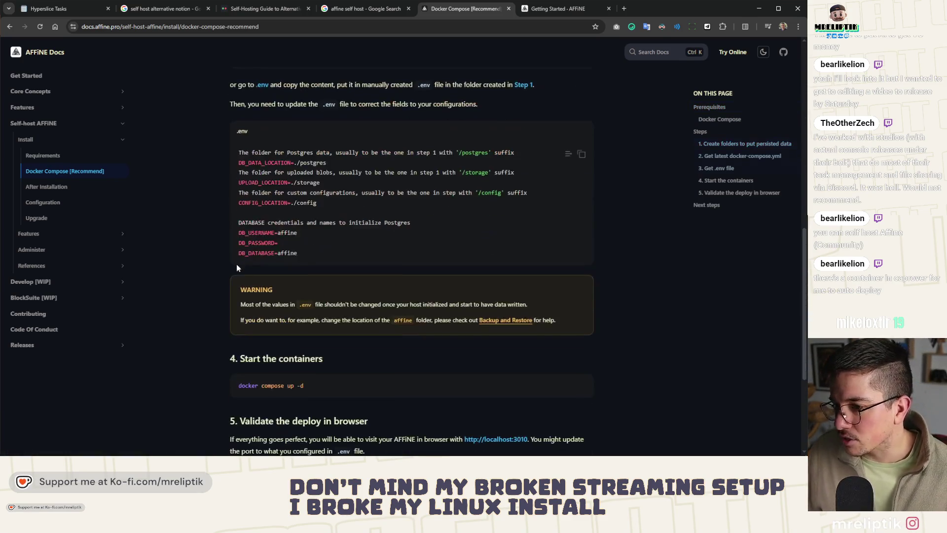
{"action": "scroll", "coordinate": [236, 264], "scroll_direction": "down", "scroll_amount": 4}
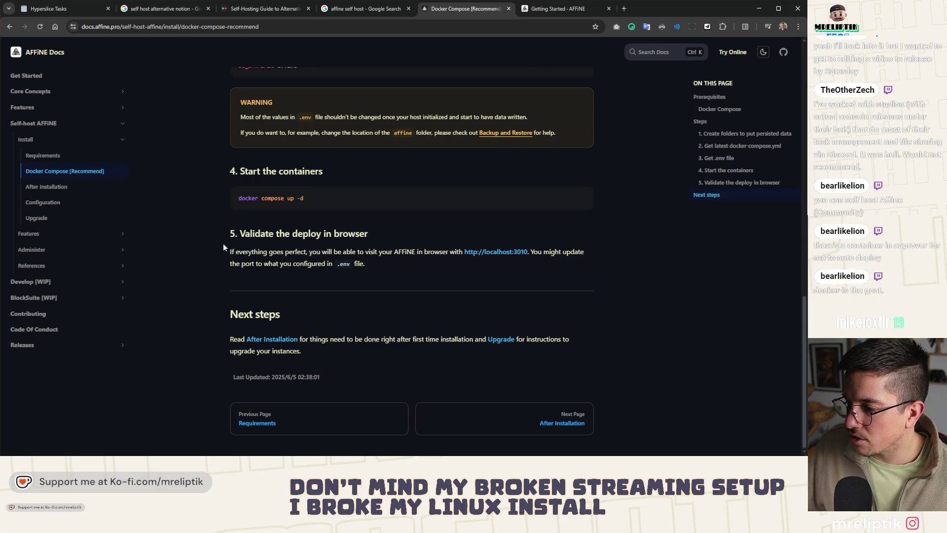
{"action": "scroll", "coordinate": [219, 239], "scroll_direction": "up", "scroll_amount": 15}
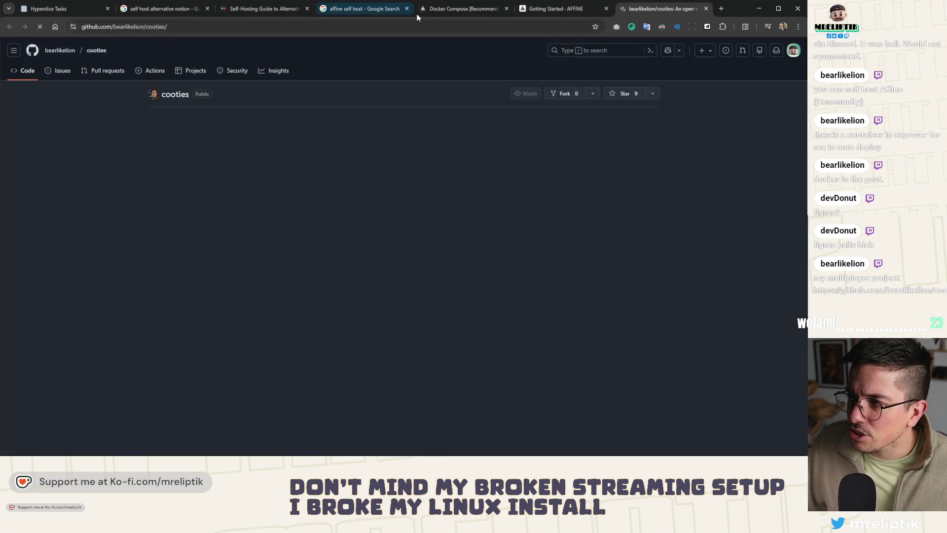
{"action": "left_click", "coordinate": [457, 12]}
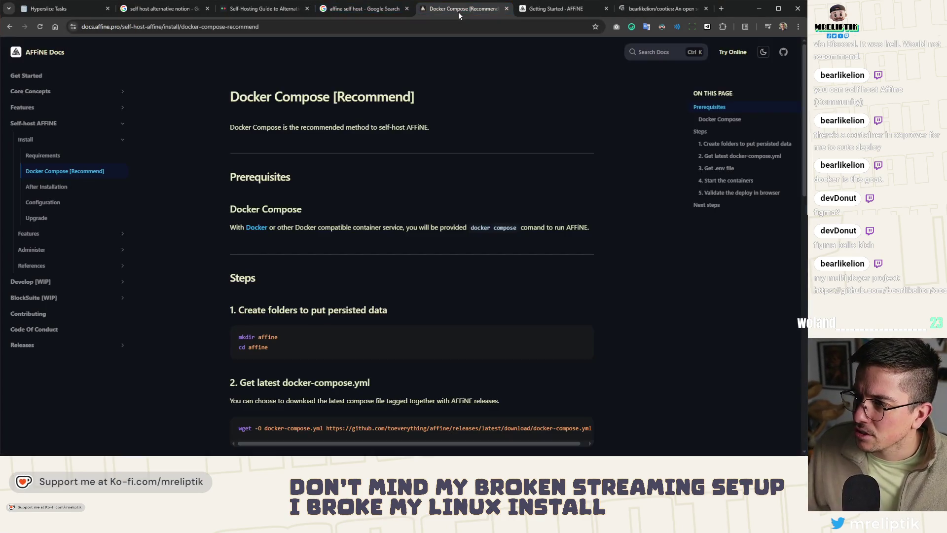
Switch to the Cooties repository tab and scroll through its README overview, controls and features.
{"action": "left_click", "coordinate": [664, 9]}
{"action": "scroll", "coordinate": [151, 269], "scroll_direction": "down", "scroll_amount": 5}
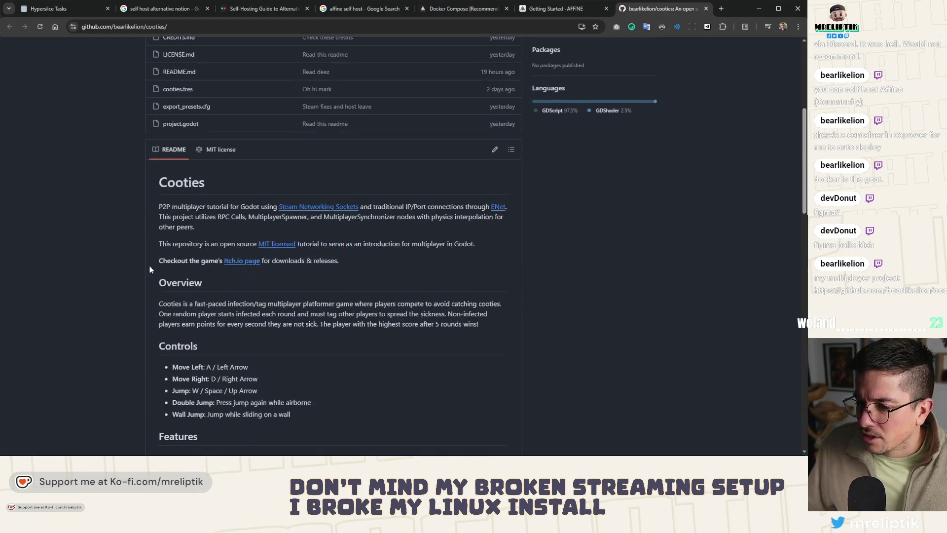
{"action": "scroll", "coordinate": [151, 269], "scroll_direction": "down", "scroll_amount": 3}
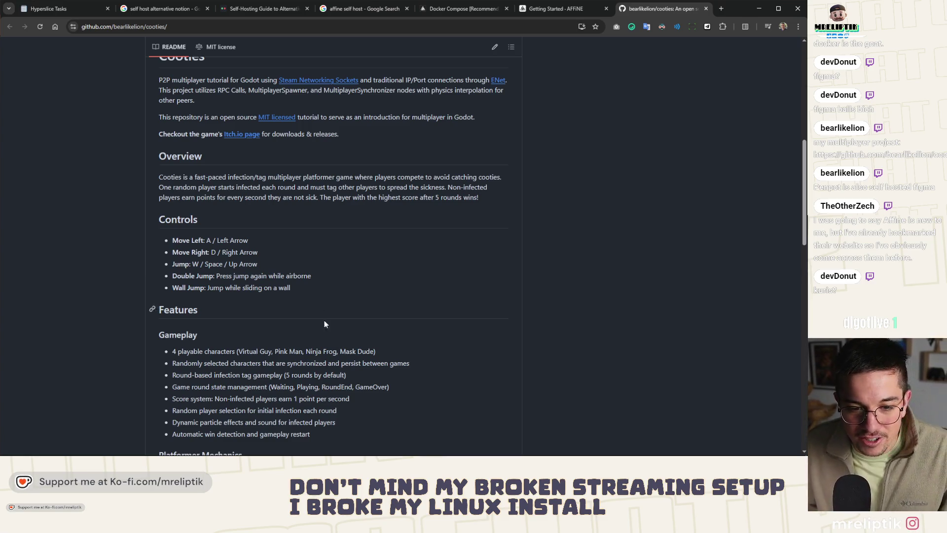
{"action": "scroll", "coordinate": [325, 318], "scroll_direction": "up", "scroll_amount": 2}
{"action": "scroll", "coordinate": [318, 304], "scroll_direction": "up", "scroll_amount": 4}
{"action": "scroll", "coordinate": [313, 295], "scroll_direction": "down", "scroll_amount": 5}
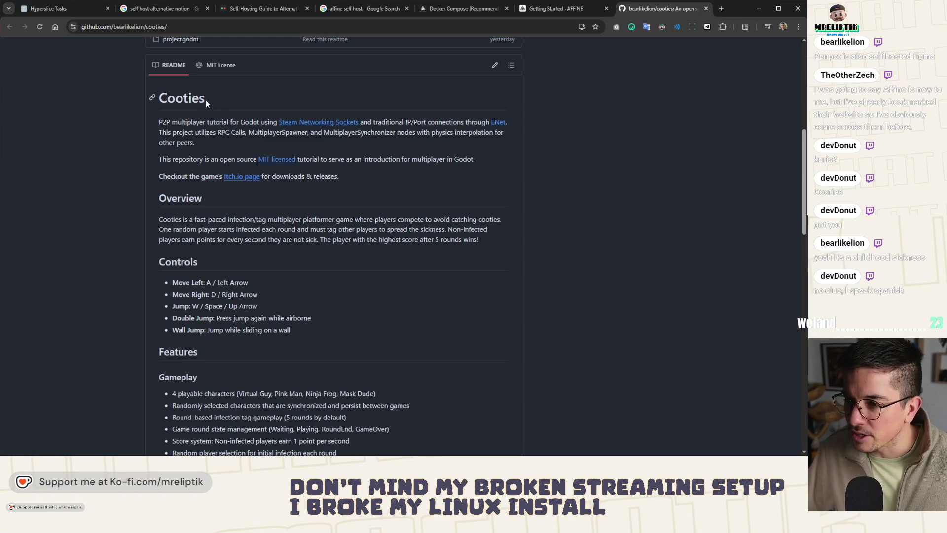
Select the word 'Cooties' in the README heading and bring up its context menu.
{"action": "right_click", "coordinate": [186, 96]}
{"action": "double_click", "coordinate": [183, 96]}
{"action": "right_click", "coordinate": [181, 97]}
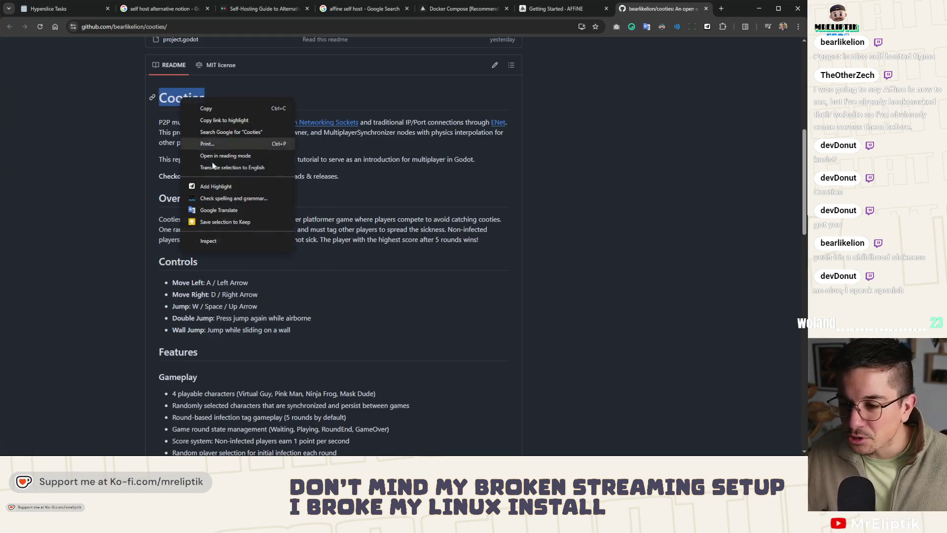
Search Google for 'Cooties' and look over the results.
{"action": "left_click", "coordinate": [246, 134]}
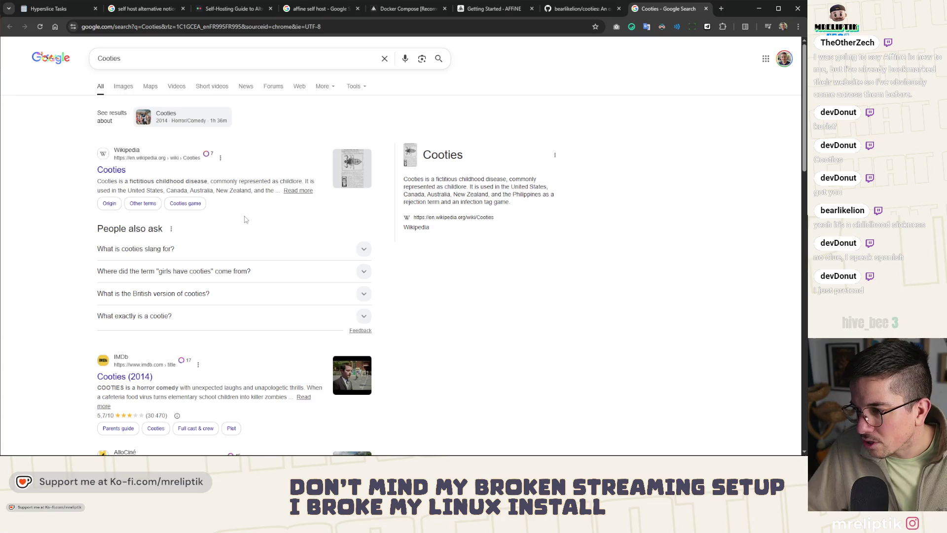
{"action": "scroll", "coordinate": [301, 195], "scroll_direction": "down", "scroll_amount": 3}
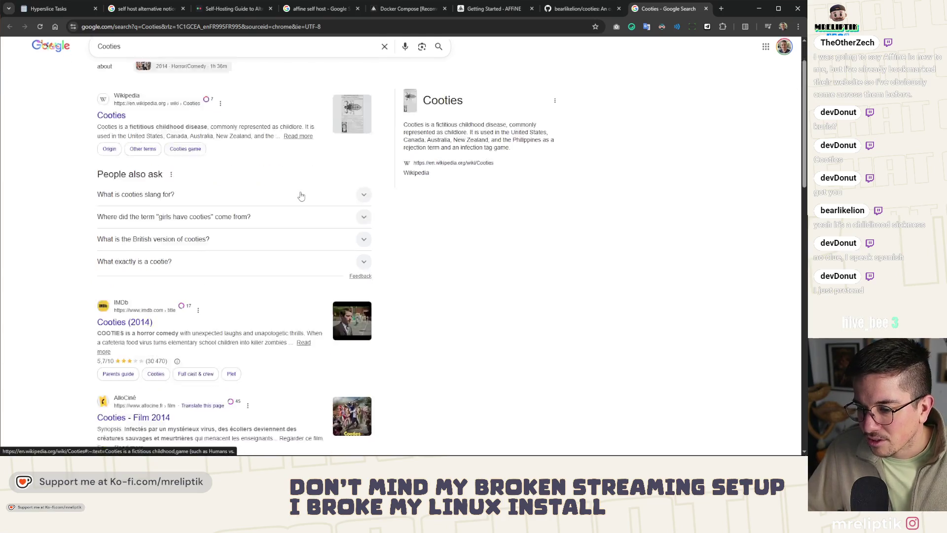
{"action": "scroll", "coordinate": [301, 197], "scroll_direction": "down", "scroll_amount": 3}
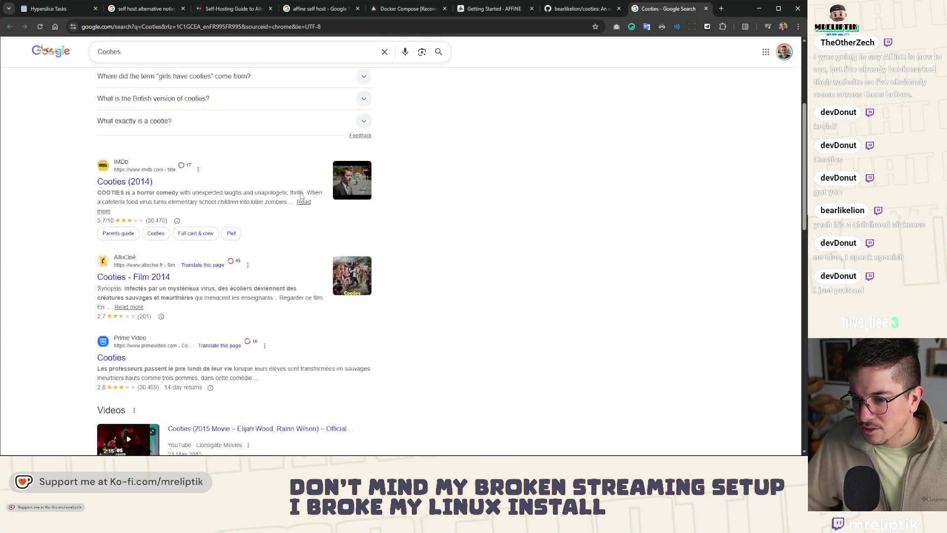
{"action": "scroll", "coordinate": [296, 212], "scroll_direction": "up", "scroll_amount": 6}
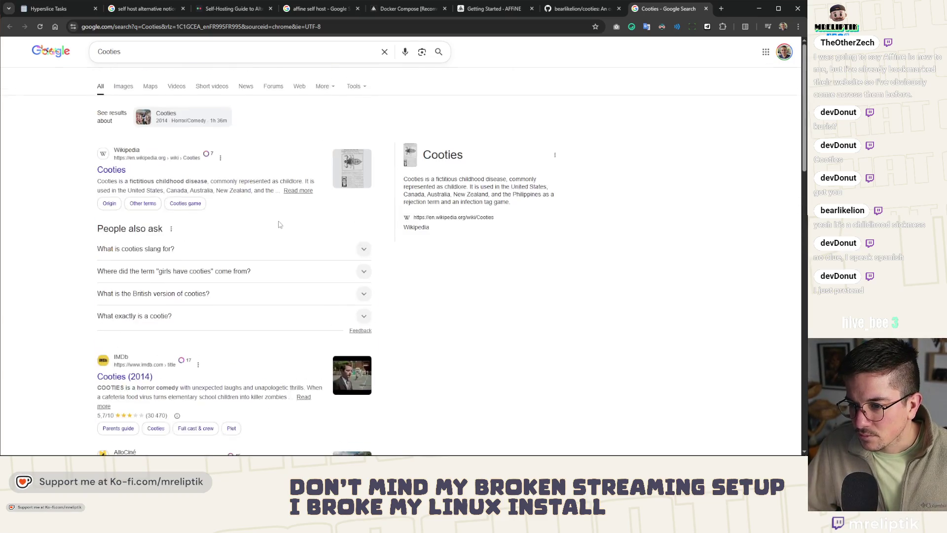
Read the Wikipedia Cooties article, then close its tab.
{"action": "left_click", "coordinate": [106, 171]}
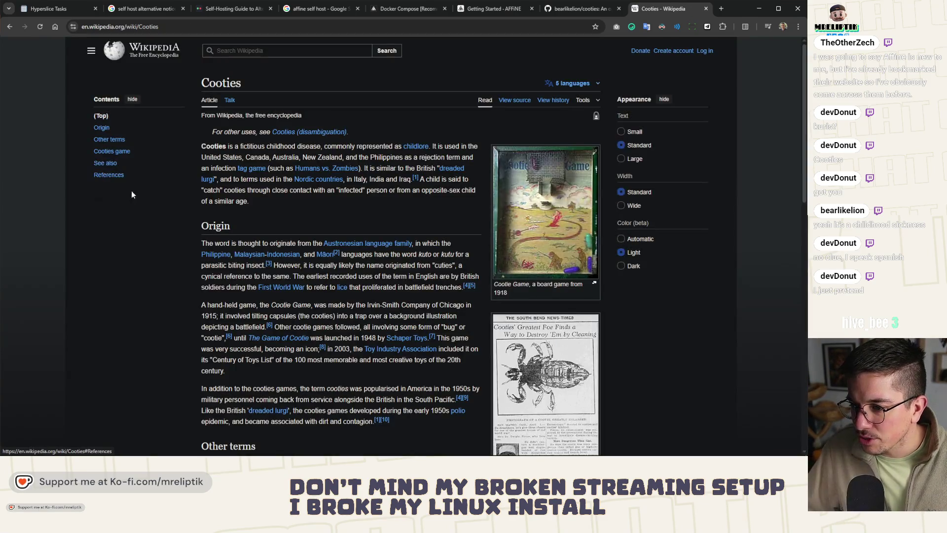
{"action": "scroll", "coordinate": [341, 196], "scroll_direction": "down", "scroll_amount": 4}
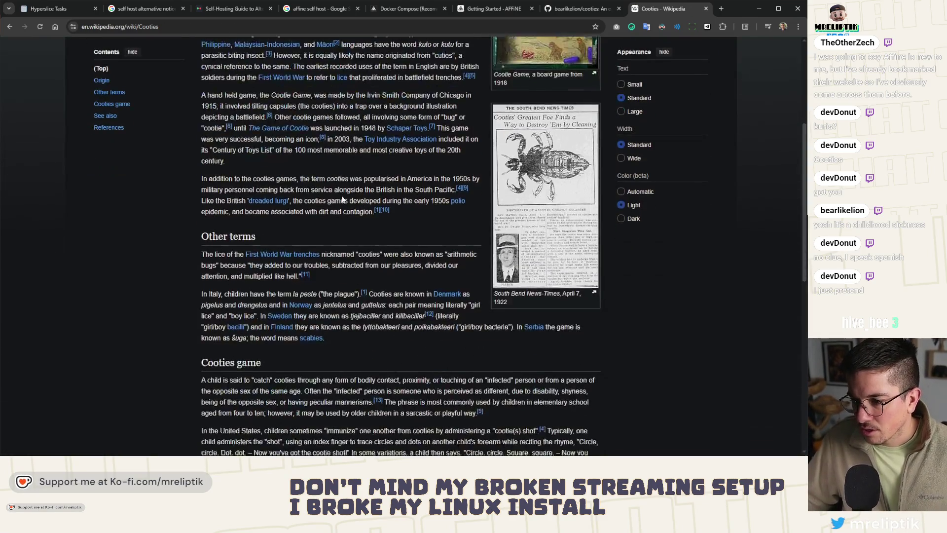
{"action": "scroll", "coordinate": [342, 196], "scroll_direction": "up", "scroll_amount": 4}
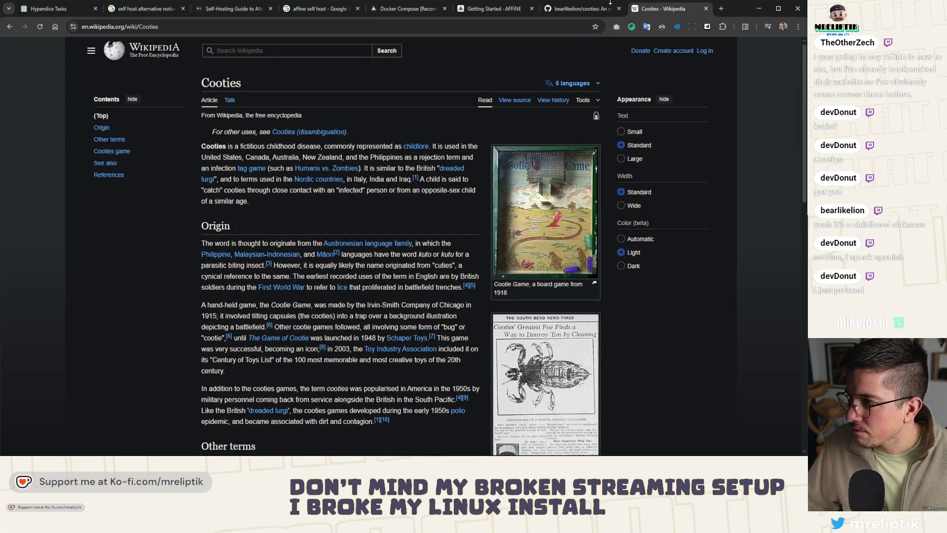
{"action": "middle_click", "coordinate": [665, 9]}
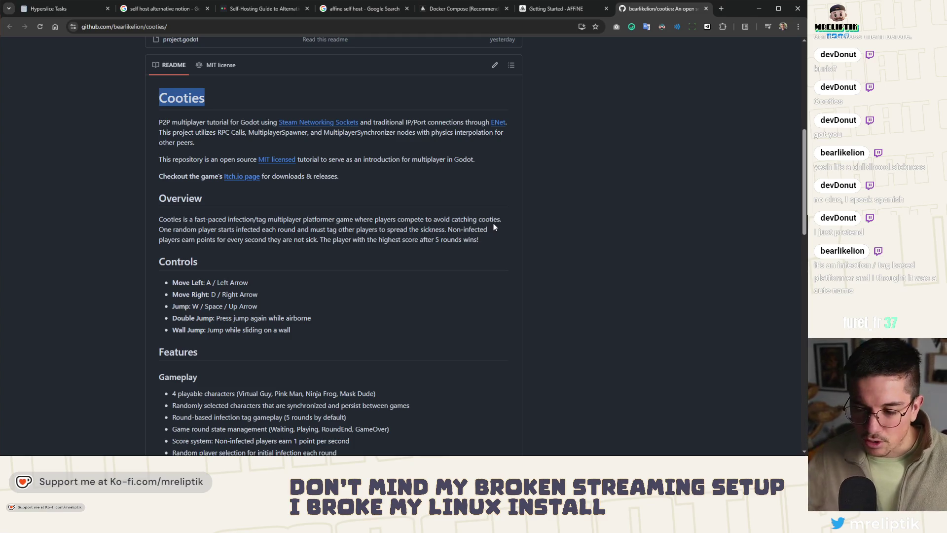
Clear the selection, reread the cooties README, and open its itch.io page link in a background tab.
{"action": "left_click", "coordinate": [313, 186]}
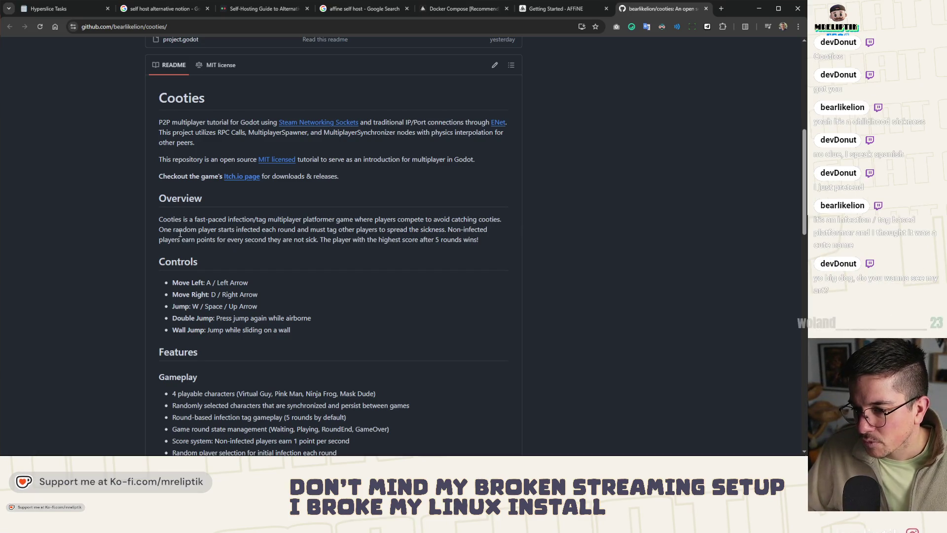
{"action": "scroll", "coordinate": [289, 251], "scroll_direction": "down", "scroll_amount": 8}
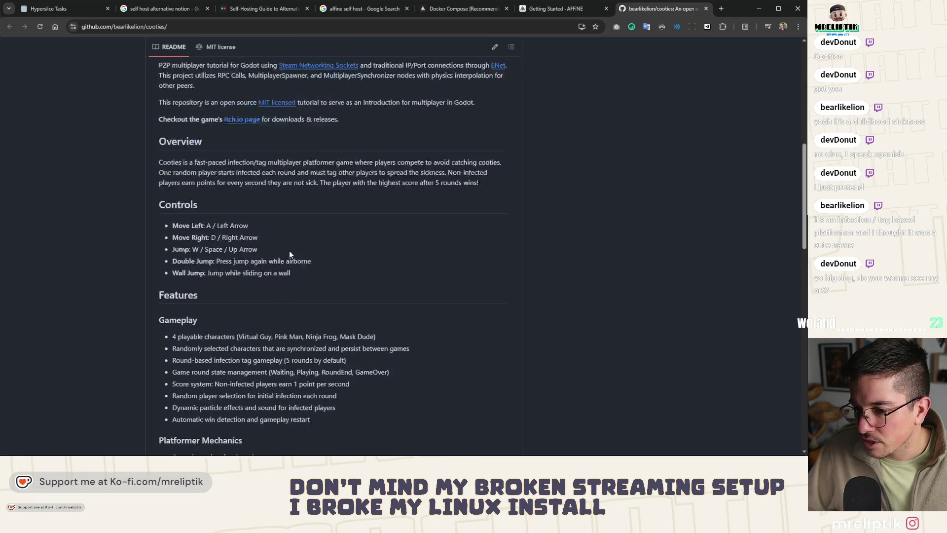
{"action": "scroll", "coordinate": [290, 253], "scroll_direction": "down", "scroll_amount": 9}
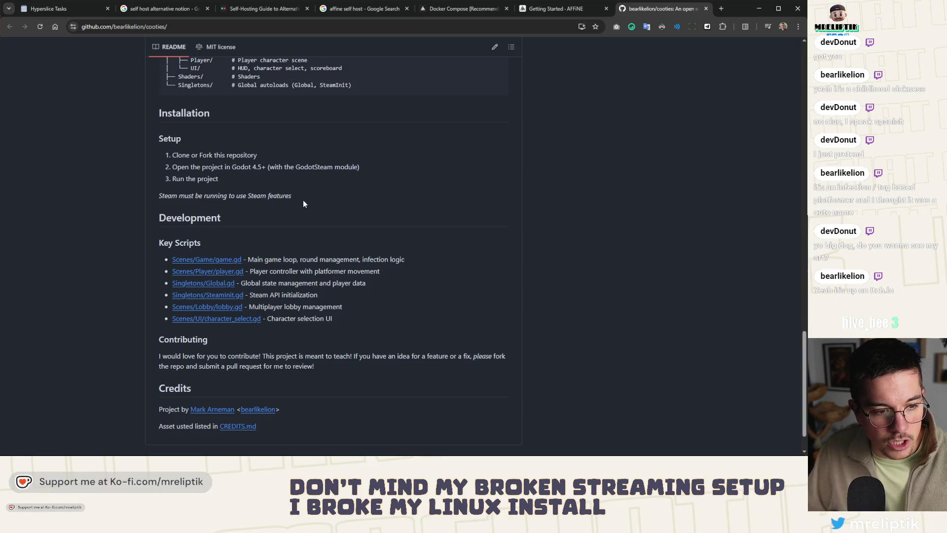
{"action": "scroll", "coordinate": [304, 202], "scroll_direction": "up", "scroll_amount": 20}
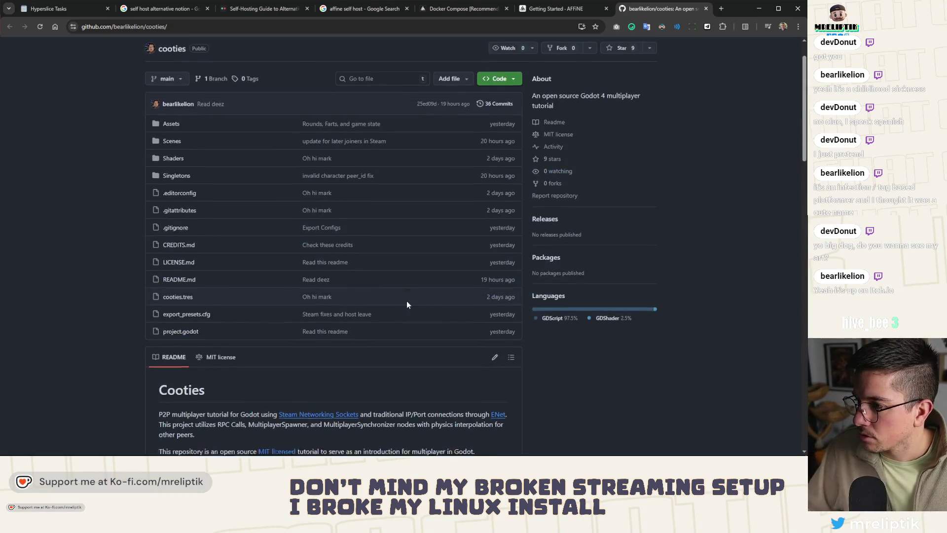
{"action": "scroll", "coordinate": [407, 302], "scroll_direction": "down", "scroll_amount": 6}
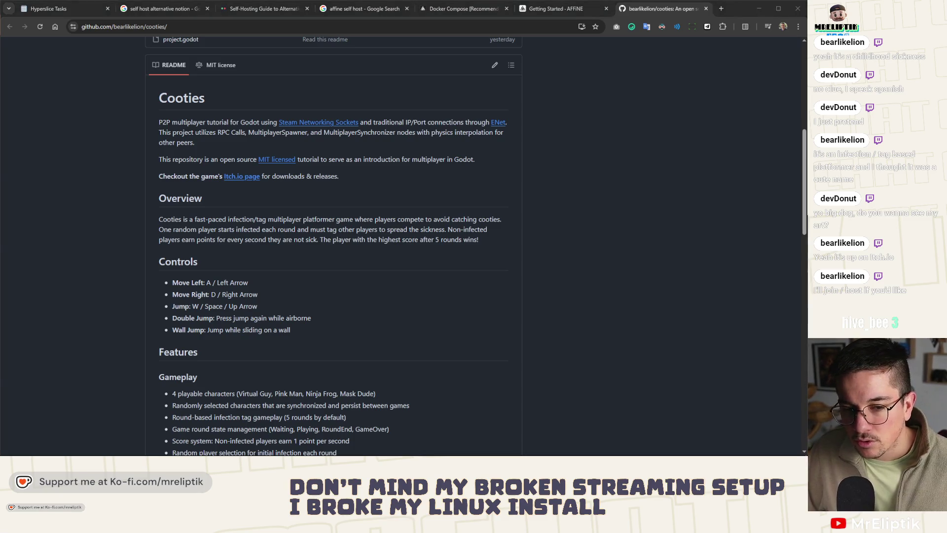
{"action": "middle_click", "coordinate": [242, 177]}
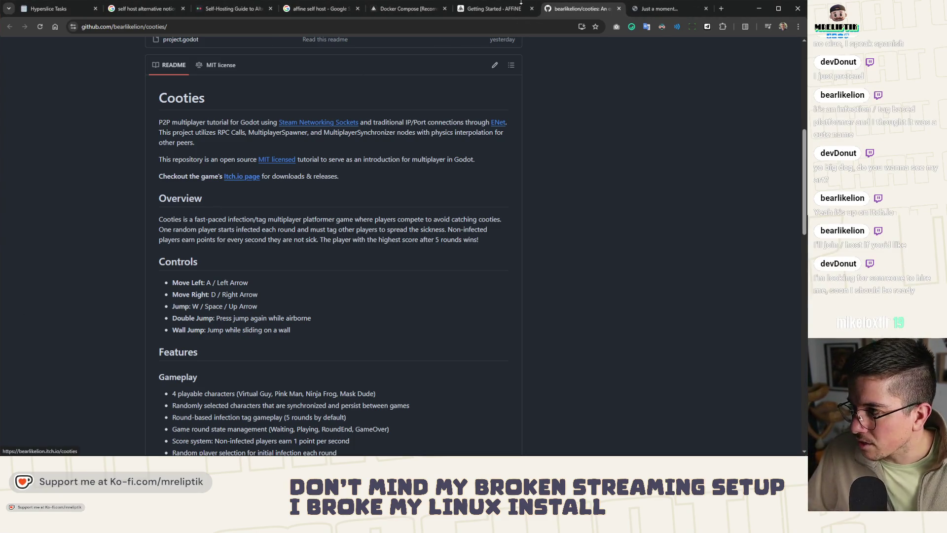
Download the Windows build cooties-windows.zip from the itch.io Cooties page and dismiss the thank-you notice.
{"action": "key", "text": "ctrl+Tab"}
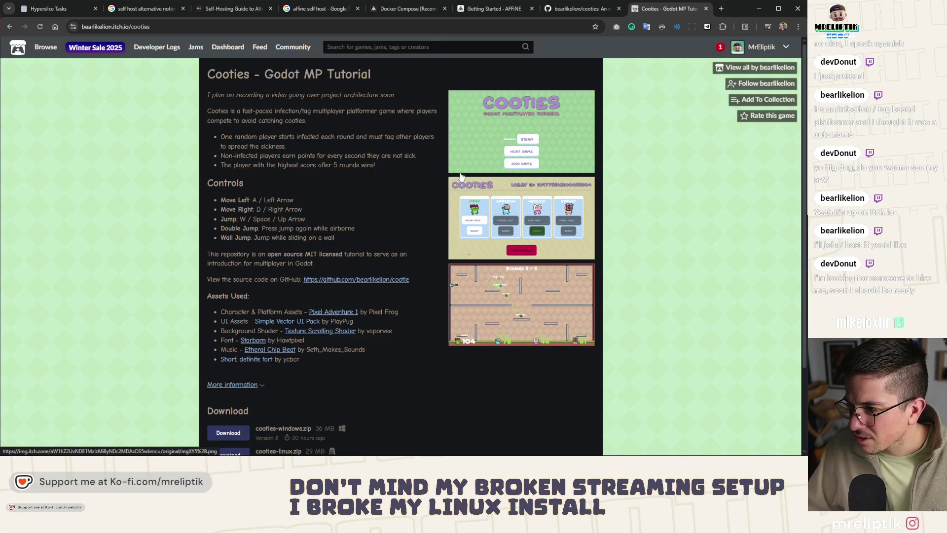
{"action": "scroll", "coordinate": [338, 195], "scroll_direction": "down", "scroll_amount": 3}
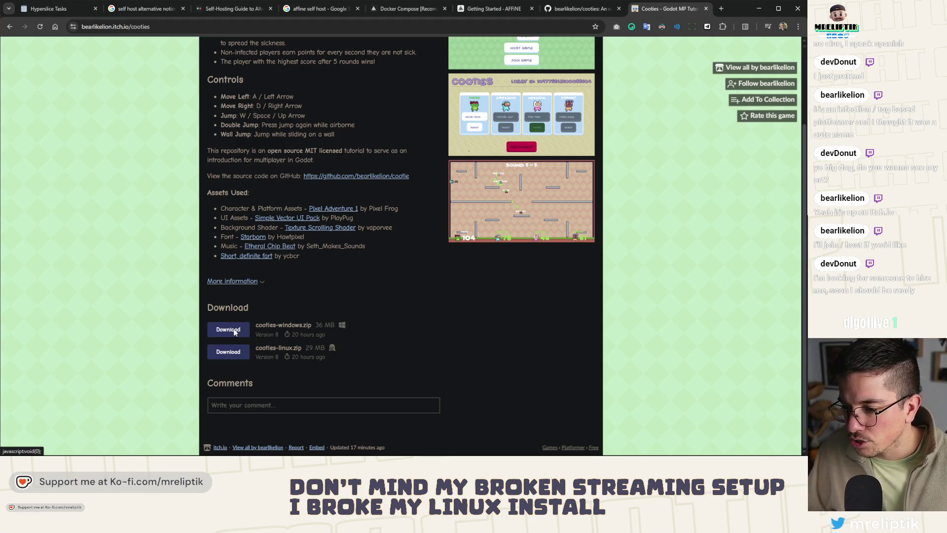
{"action": "left_click", "coordinate": [235, 332]}
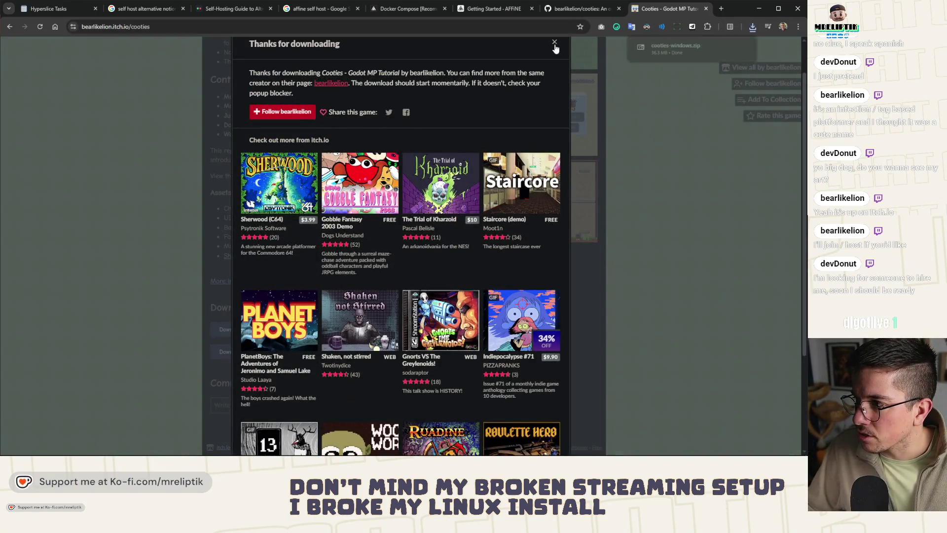
{"action": "left_click", "coordinate": [555, 43]}
Glance back at the cooties repository page, then return to the itch.io Cooties page.
{"action": "left_click", "coordinate": [582, 8]}
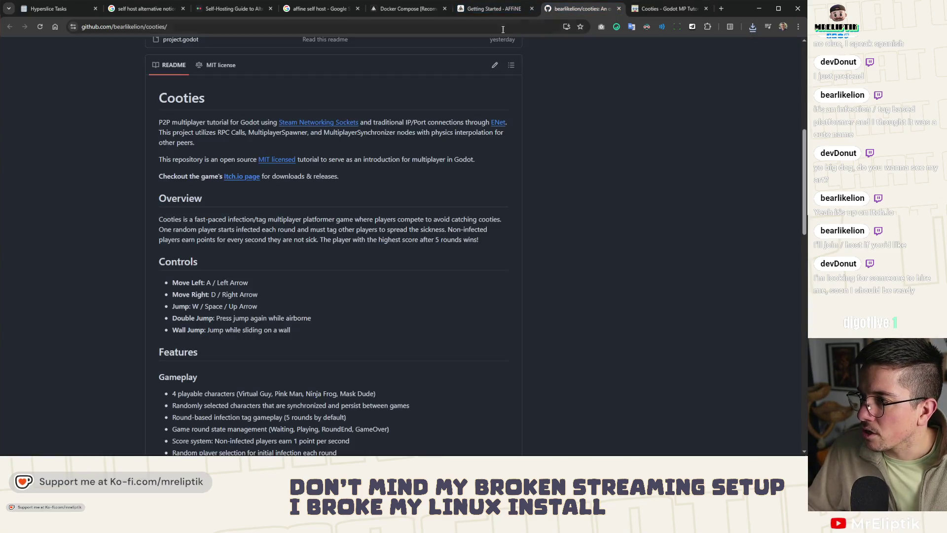
{"action": "scroll", "coordinate": [568, 55], "scroll_direction": "up", "scroll_amount": 7}
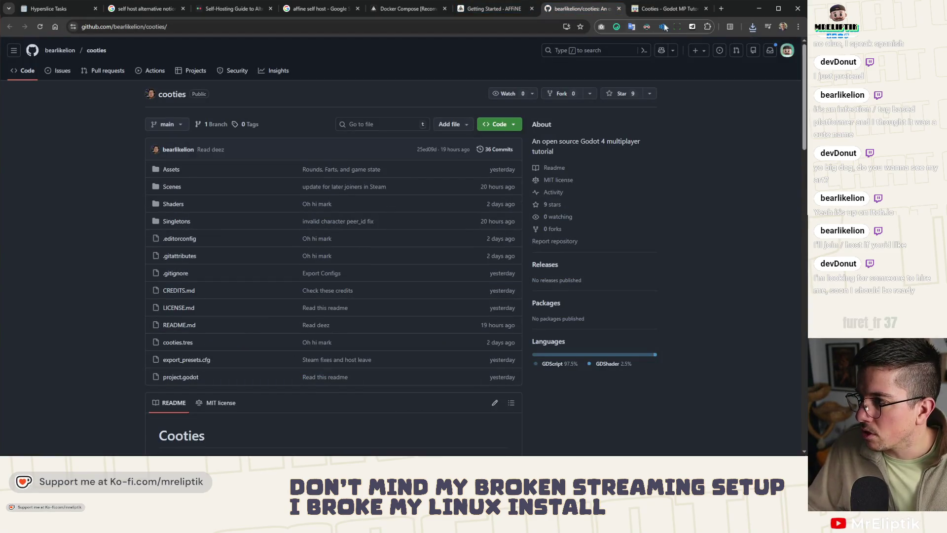
{"action": "left_click", "coordinate": [691, 27]}
{"action": "left_click", "coordinate": [670, 8]}
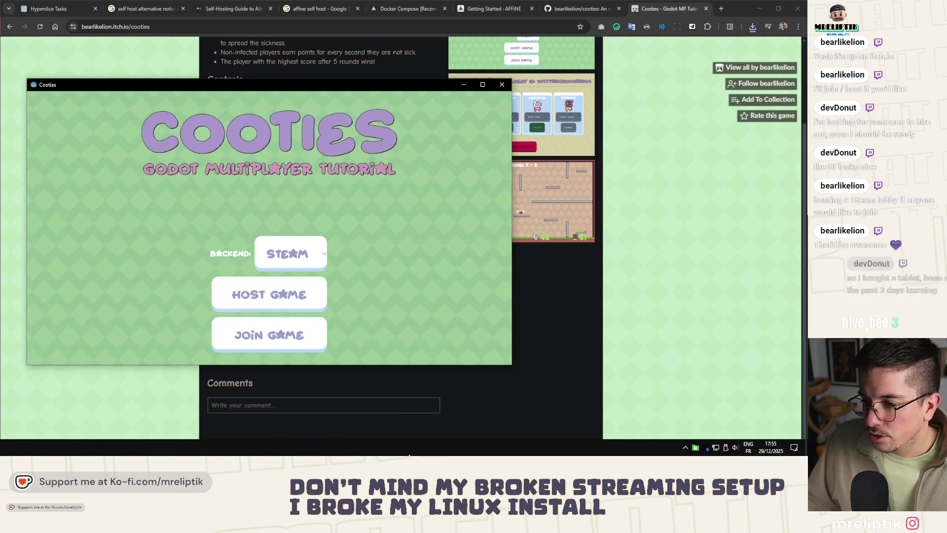
Open the Steam client from the hidden system-tray icons and head to its library.
{"action": "left_click", "coordinate": [687, 448]}
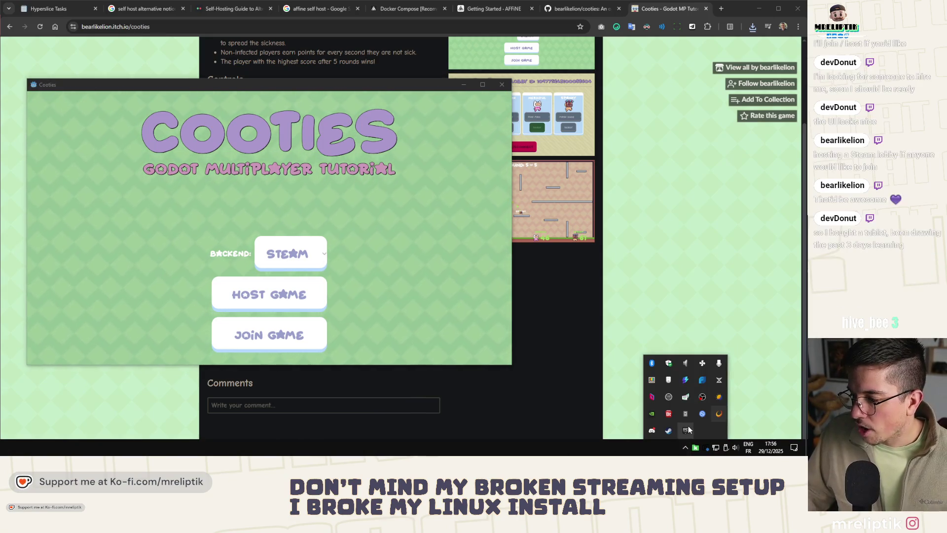
{"action": "left_click", "coordinate": [668, 431]}
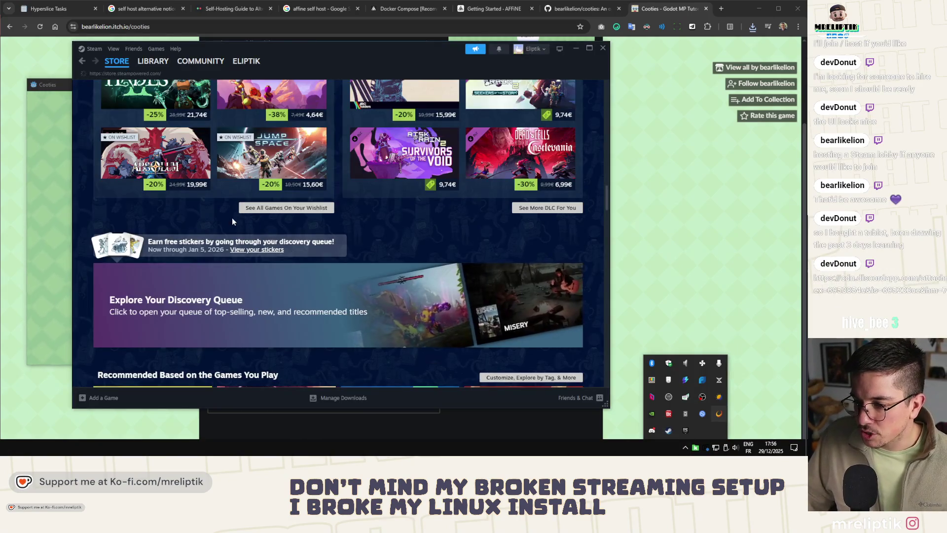
{"action": "left_click", "coordinate": [337, 400]}
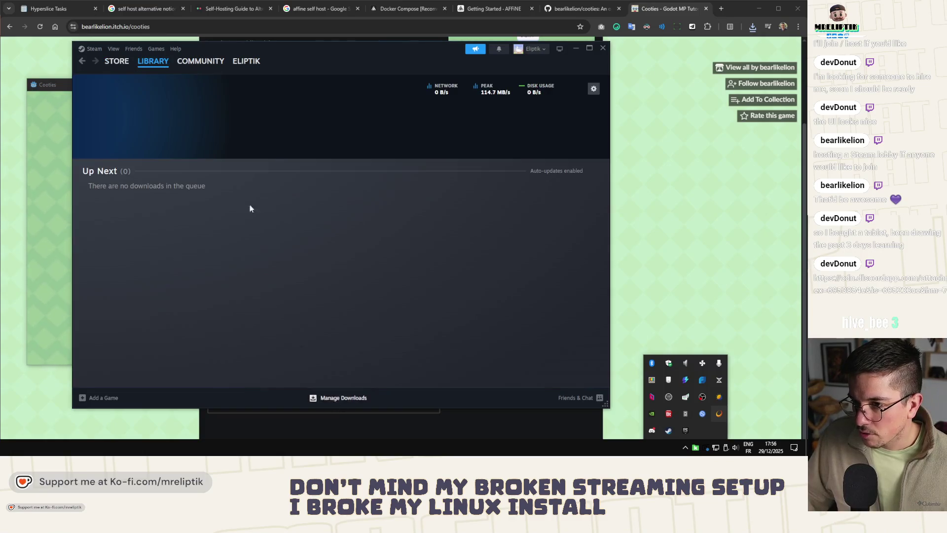
Open Steam's library home, then bring the Cooties game window to the front.
{"action": "left_click", "coordinate": [153, 61]}
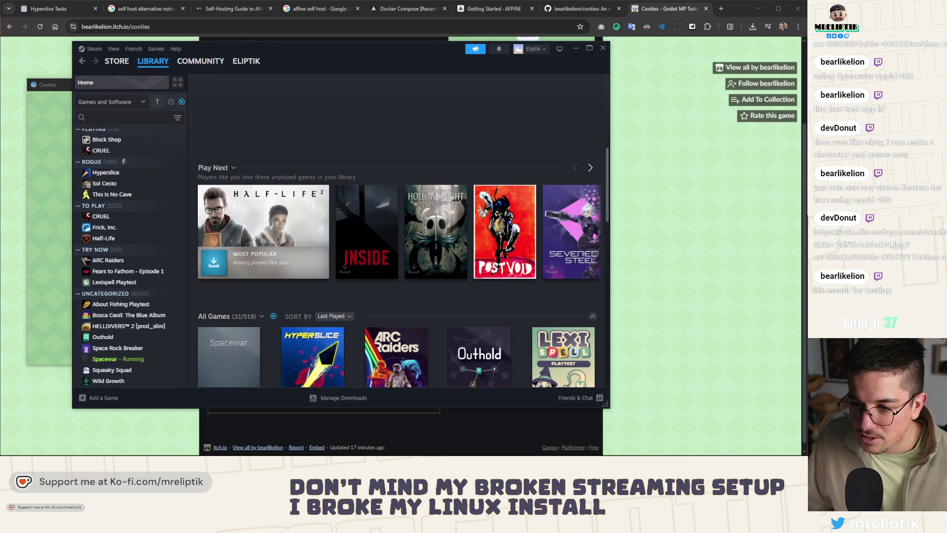
{"action": "left_click", "coordinate": [36, 99]}
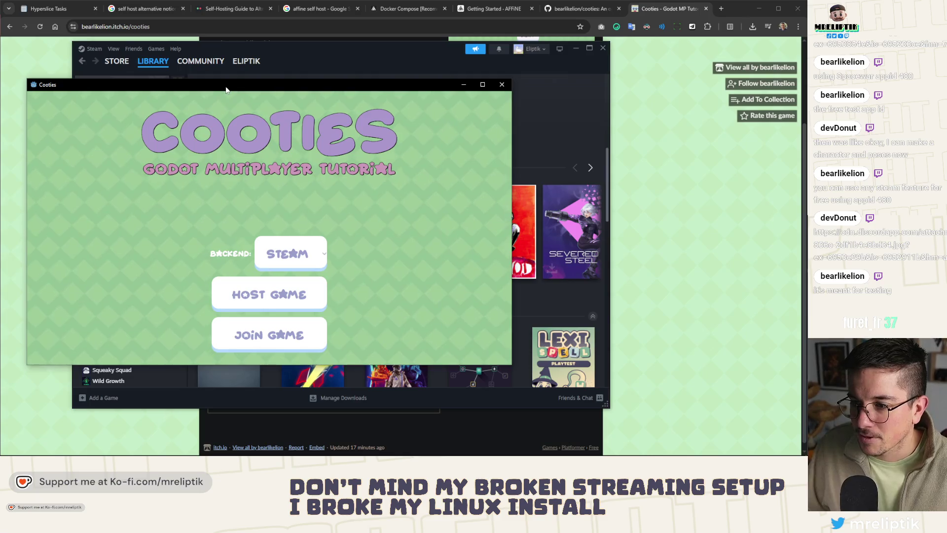
Maximize the Cooties window and keep Steam as the networking backend.
{"action": "double_click", "coordinate": [226, 88]}
{"action": "left_click", "coordinate": [445, 280]}
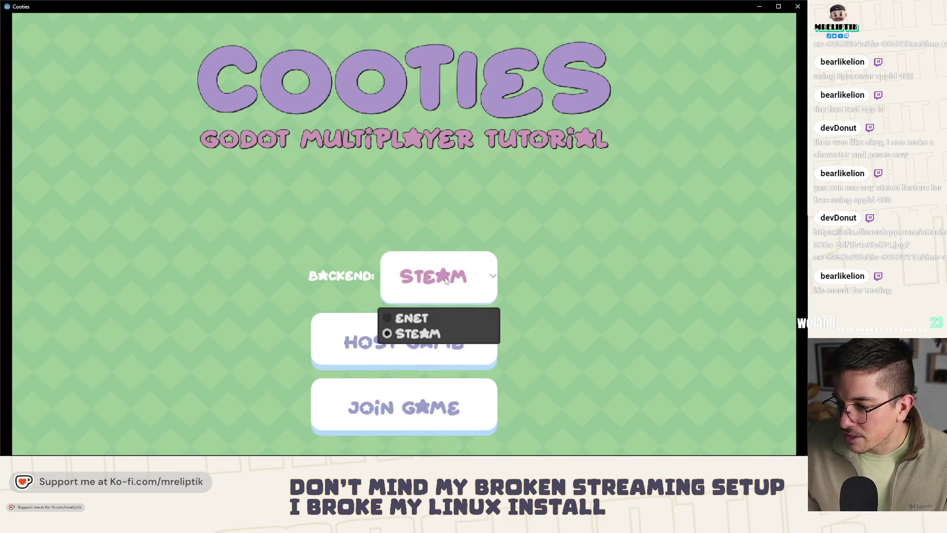
{"action": "left_click", "coordinate": [444, 279]}
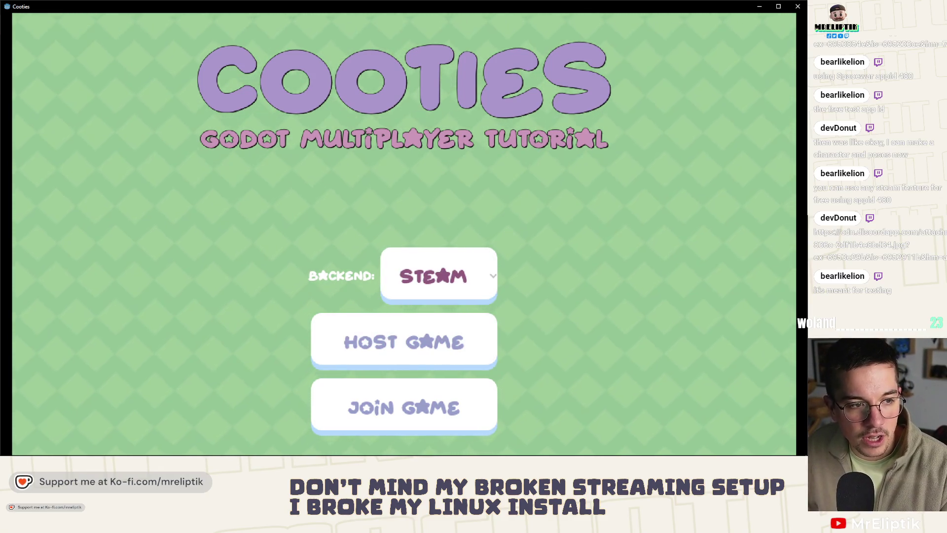
Close the itch.io browser tab, minimize the browser, and open the joinable lobby list.
{"action": "key", "text": "alt+Tab"}
{"action": "key", "text": "ctrl+w"}
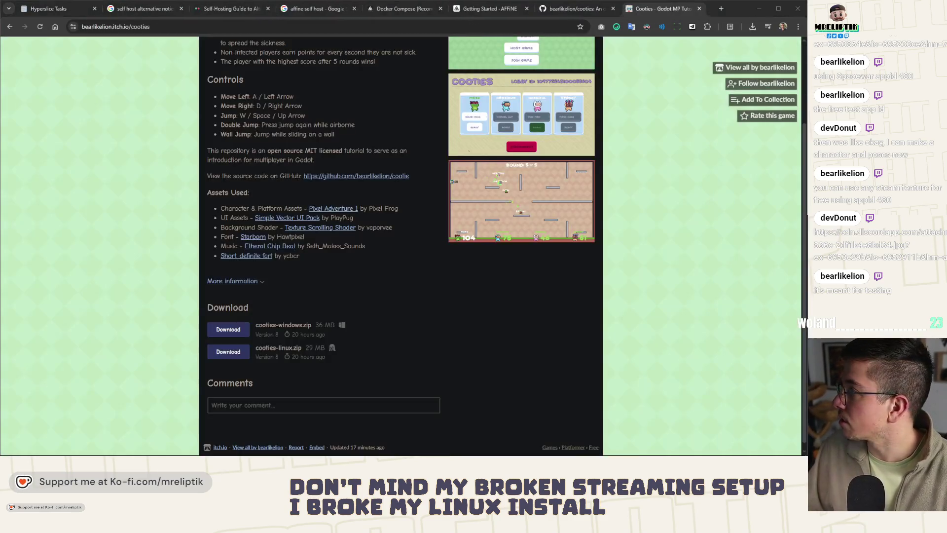
{"action": "left_click", "coordinate": [759, 8]}
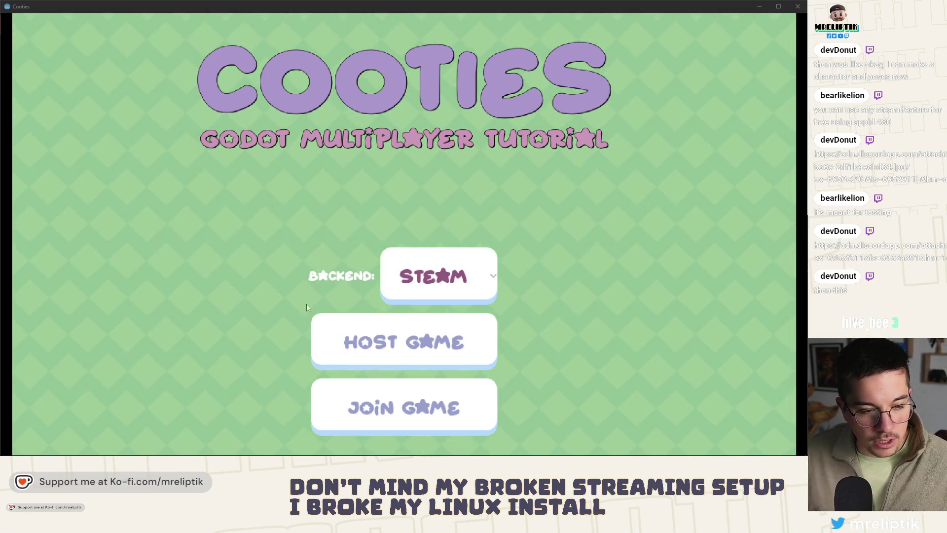
{"action": "left_click", "coordinate": [383, 403]}
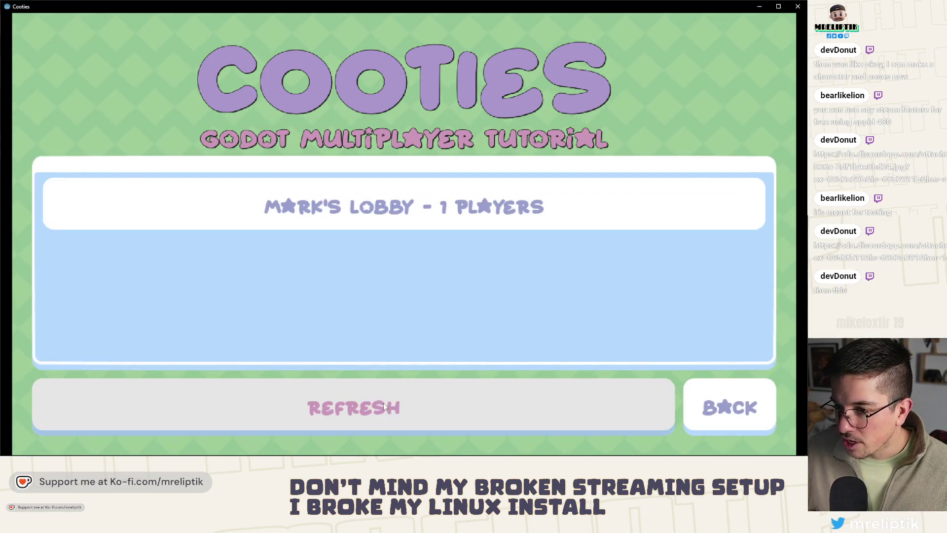
Join the host's one-player lobby, choose Virtual Guy as the character, and ready up.
{"action": "left_click", "coordinate": [371, 217]}
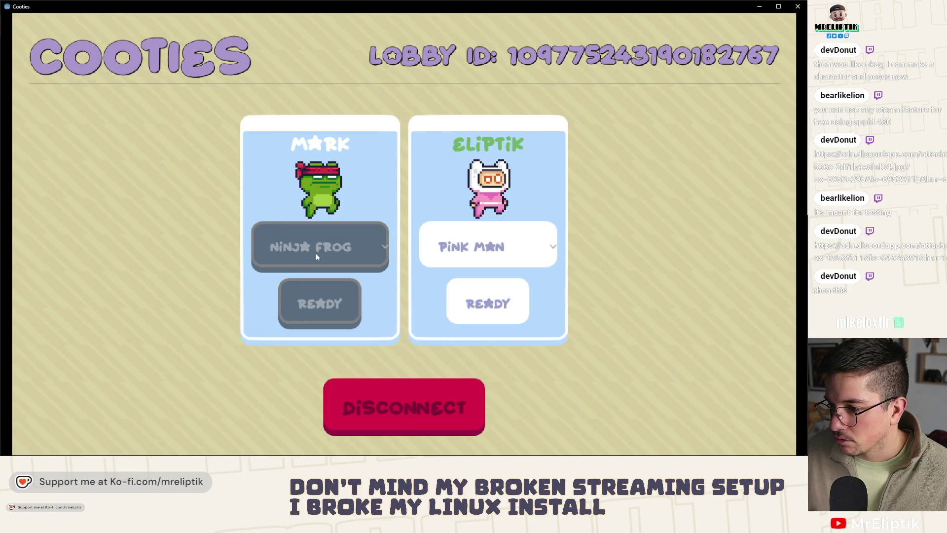
{"action": "left_click", "coordinate": [475, 249]}
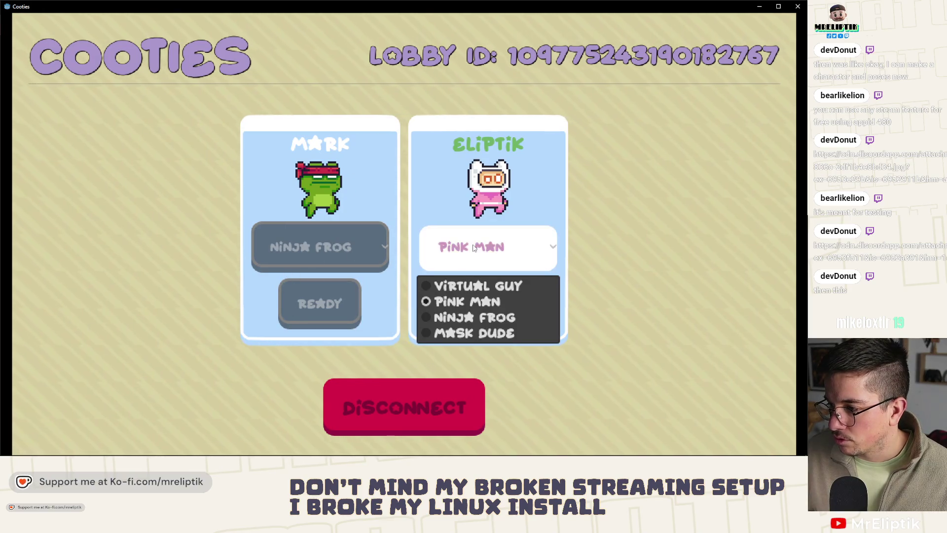
{"action": "left_click", "coordinate": [464, 291]}
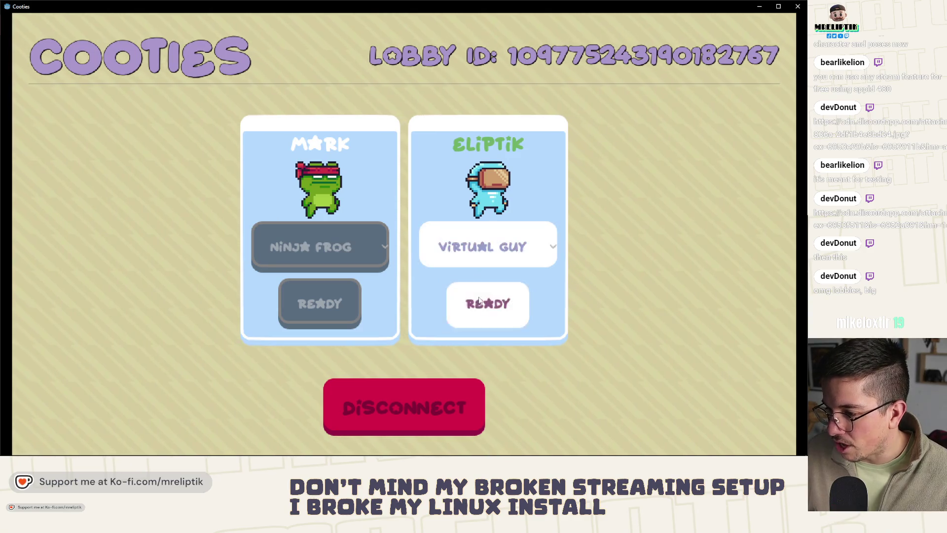
{"action": "left_click", "coordinate": [479, 300]}
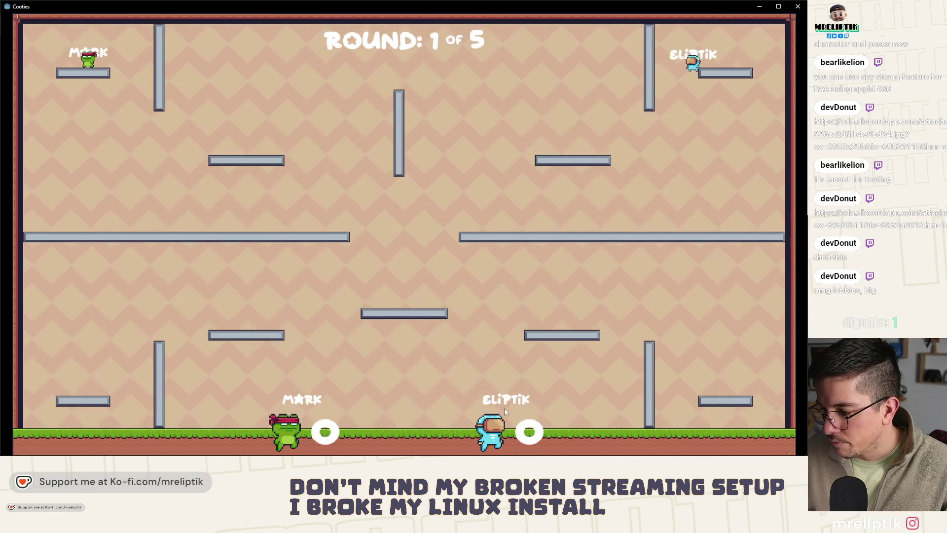
Run and jump Virtual Guy around the right-side platforms and back toward the arena centre.
{"action": "key", "text": "a"}
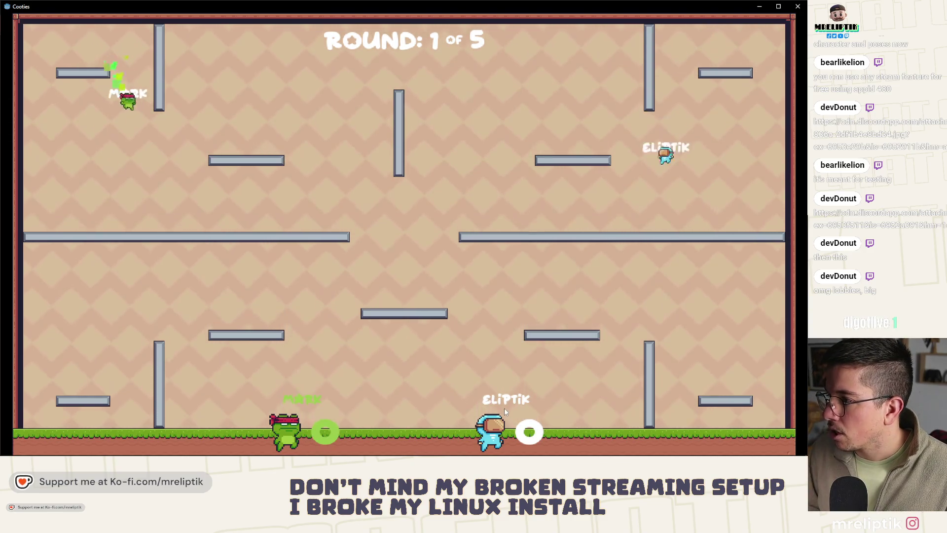
{"action": "key", "text": "w"}
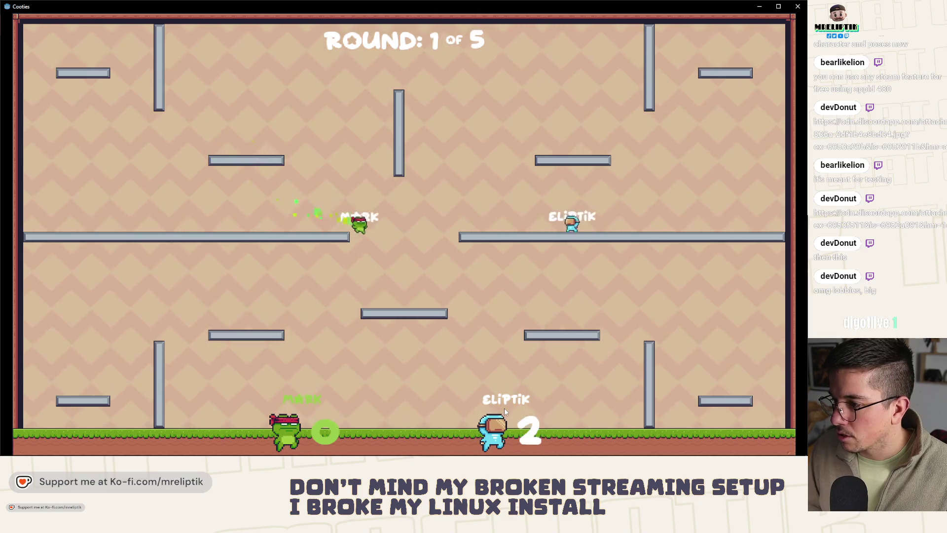
{"action": "key", "text": "d"}
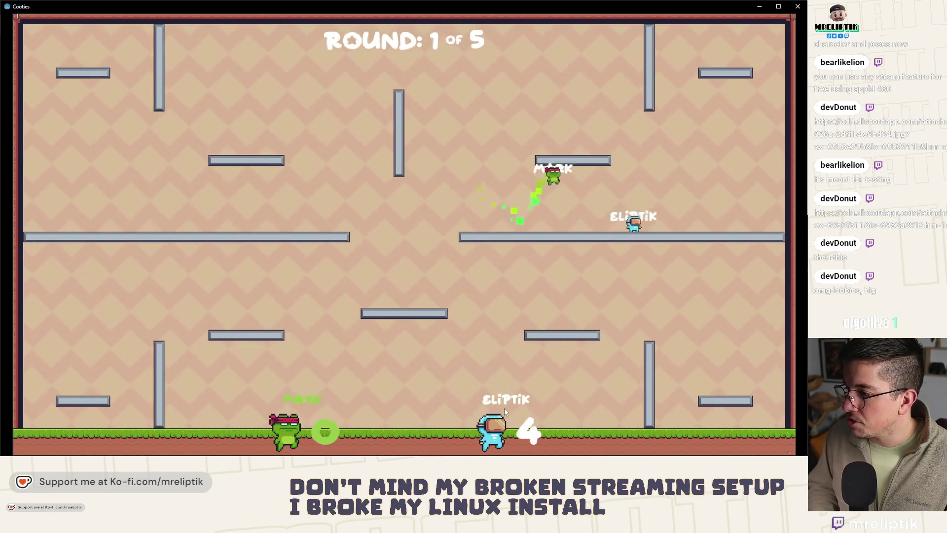
{"action": "key", "text": "w"}
{"action": "key", "text": "a"}
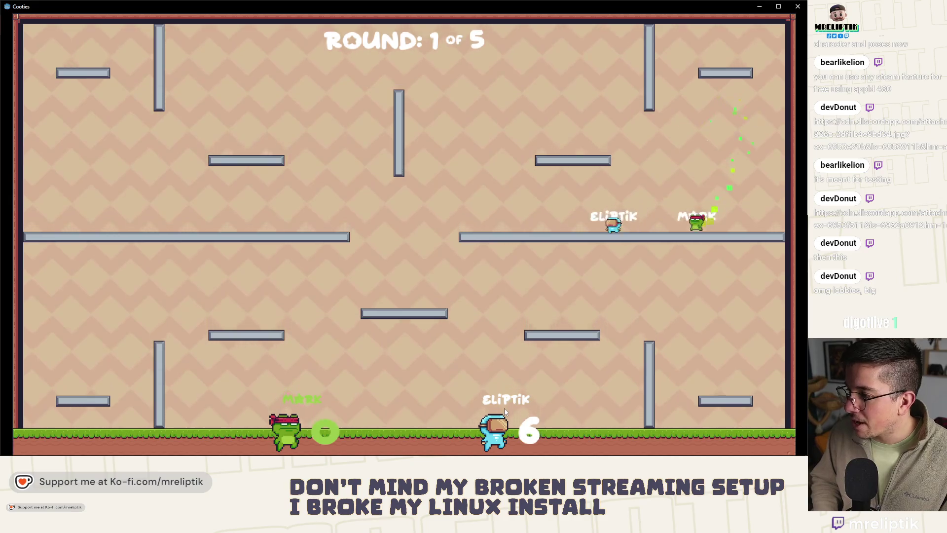
{"action": "key", "text": "w"}
{"action": "key", "text": "d"}
{"action": "key", "text": "d"}
{"action": "key", "text": "w"}
{"action": "key", "text": "a"}
{"action": "key", "text": "w"}
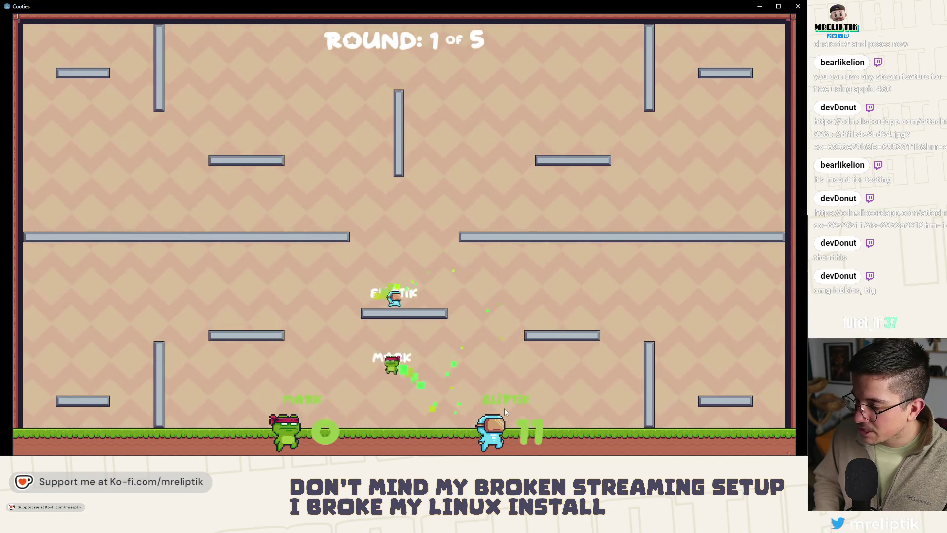
{"action": "key", "text": "d"}
{"action": "key", "text": "a"}
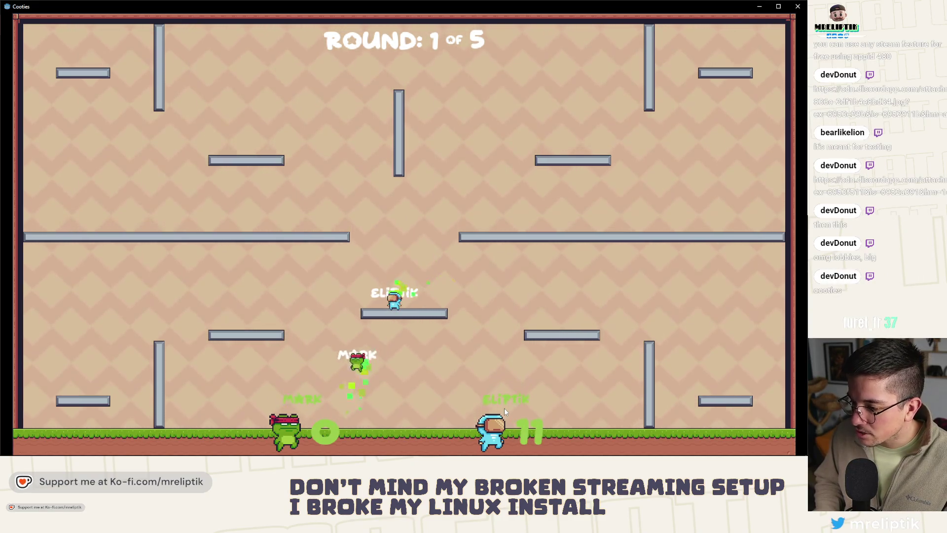
Escape the chaser leftward across the arena, climbing and dropping around the left pillar and platforms.
{"action": "key", "text": "a"}
{"action": "key", "text": "w"}
{"action": "key", "text": "a"}
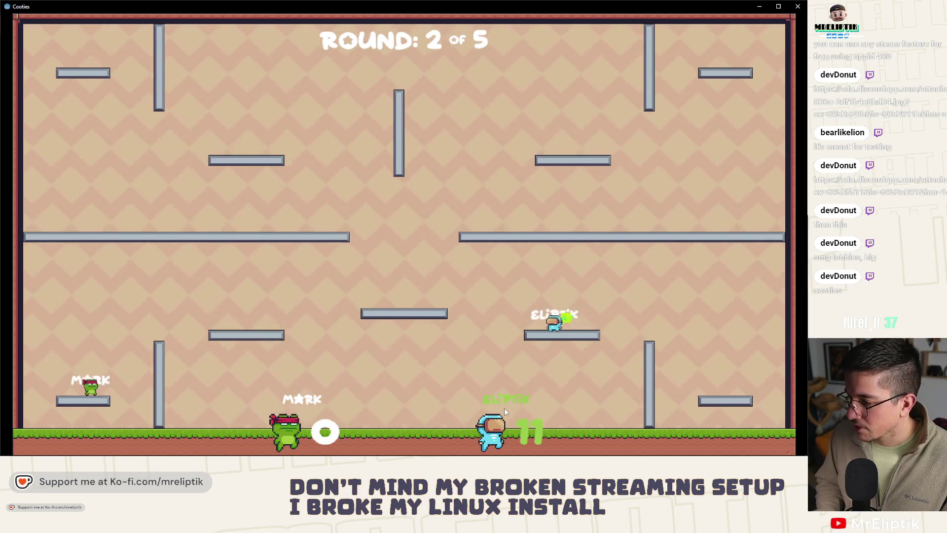
{"action": "key", "text": "w"}
{"action": "key", "text": "a"}
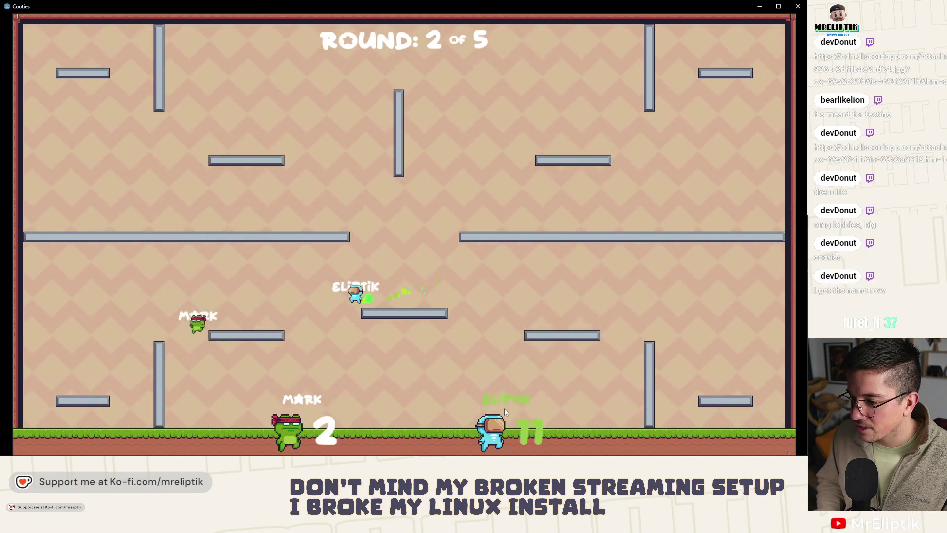
{"action": "key", "text": "w"}
{"action": "key", "text": "d"}
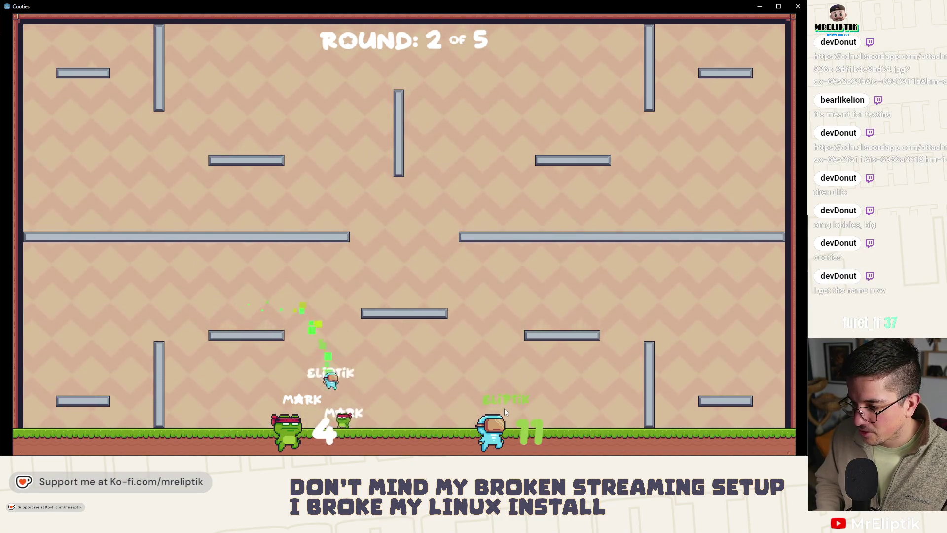
{"action": "key", "text": "a"}
{"action": "key", "text": "a"}
{"action": "key", "text": "w"}
{"action": "key", "text": "d"}
{"action": "key", "text": "w"}
{"action": "key", "text": "d"}
{"action": "key", "text": "w"}
{"action": "key", "text": "a"}
{"action": "key", "text": "w"}
{"action": "key", "text": "d"}
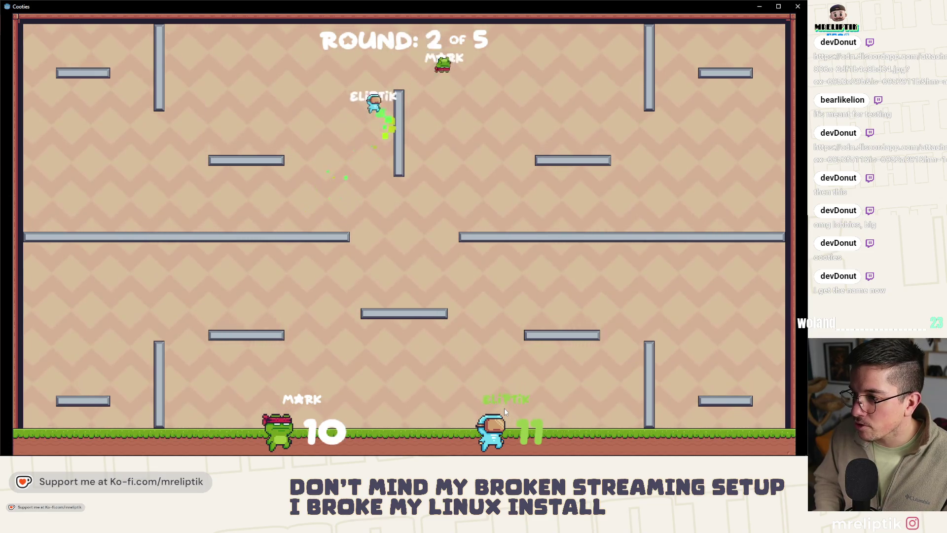
{"action": "key", "text": "a"}
{"action": "key", "text": "w"}
{"action": "key", "text": "w"}
{"action": "key", "text": "a"}
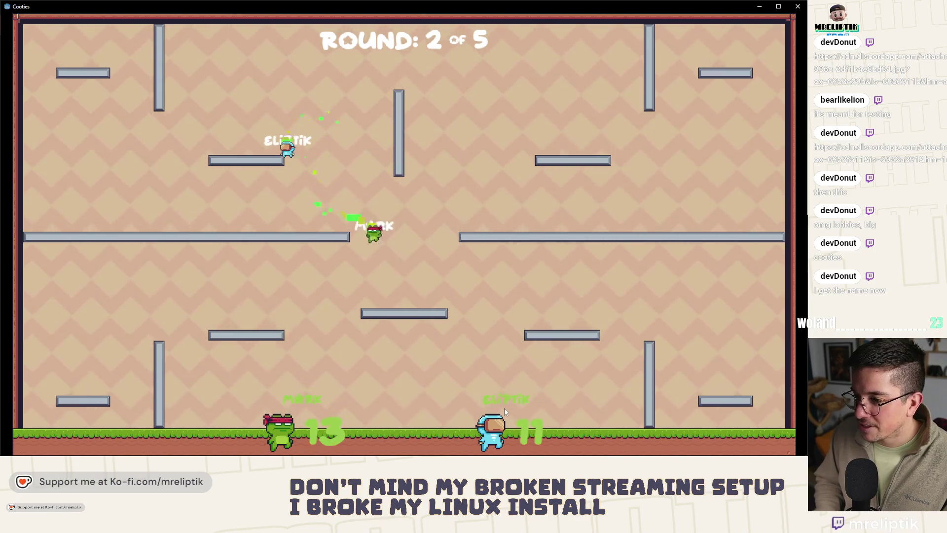
{"action": "key", "text": "d"}
{"action": "key", "text": "s"}
{"action": "key", "text": "w"}
{"action": "key", "text": "a"}
{"action": "key", "text": "d"}
{"action": "key", "text": "w"}
{"action": "key", "text": "a"}
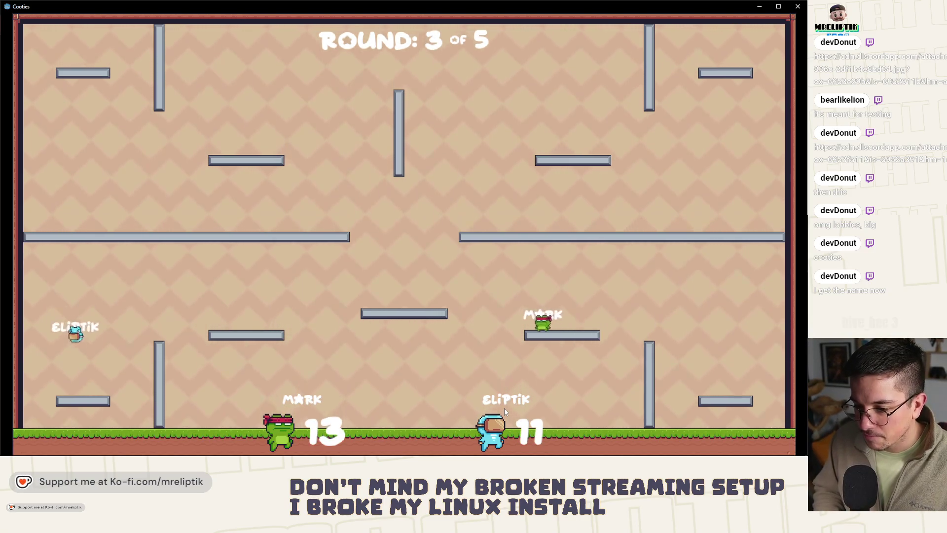
{"action": "key", "text": "d"}
{"action": "key", "text": "w"}
{"action": "key", "text": "w"}
{"action": "key", "text": "a"}
{"action": "key", "text": "d"}
{"action": "key", "text": "a"}
{"action": "key", "text": "d"}
{"action": "key", "text": "w"}
{"action": "key", "text": "a"}
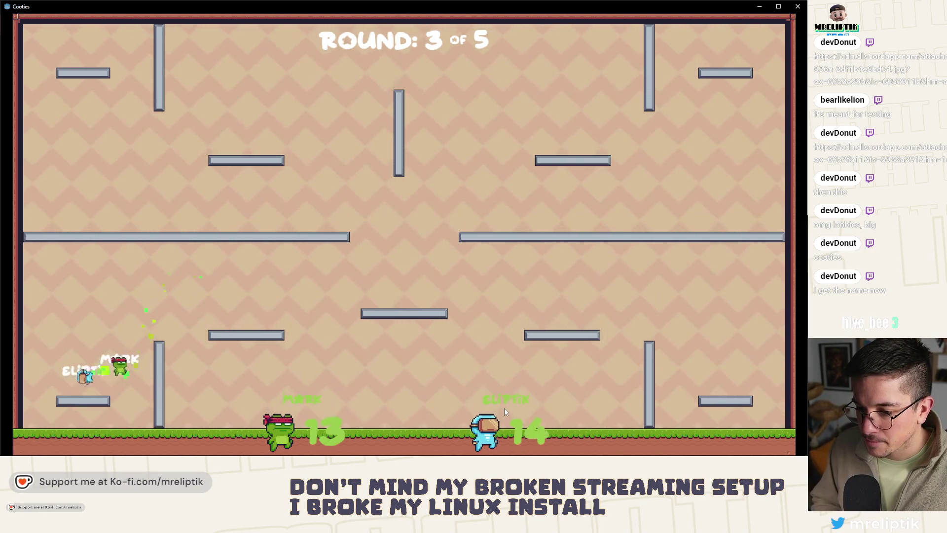
{"action": "key", "text": "d"}
{"action": "key", "text": "w"}
{"action": "key", "text": "d"}
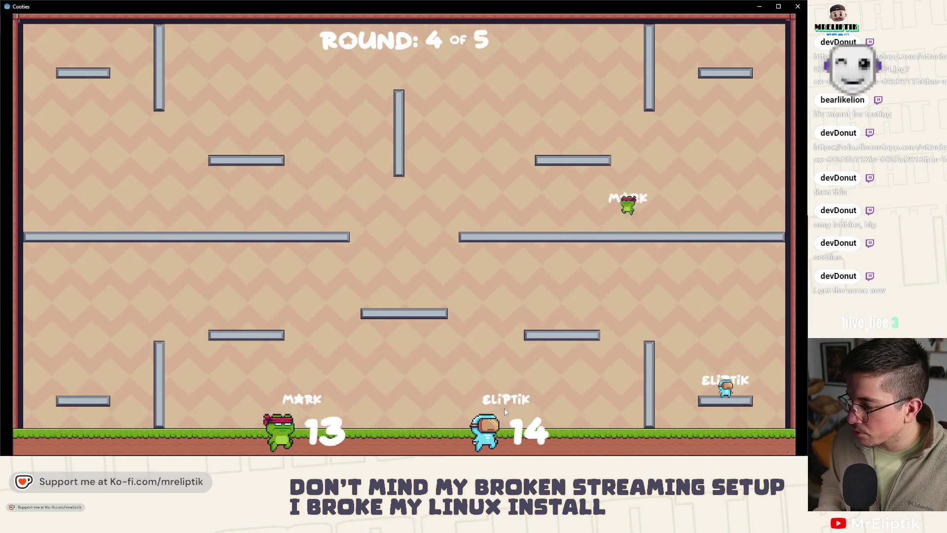
Climb the right-side platforms, cross the centre gap to the upper-left and top, finishing the final rounds.
{"action": "key", "text": "a"}
{"action": "key", "text": "w"}
{"action": "key", "text": "a"}
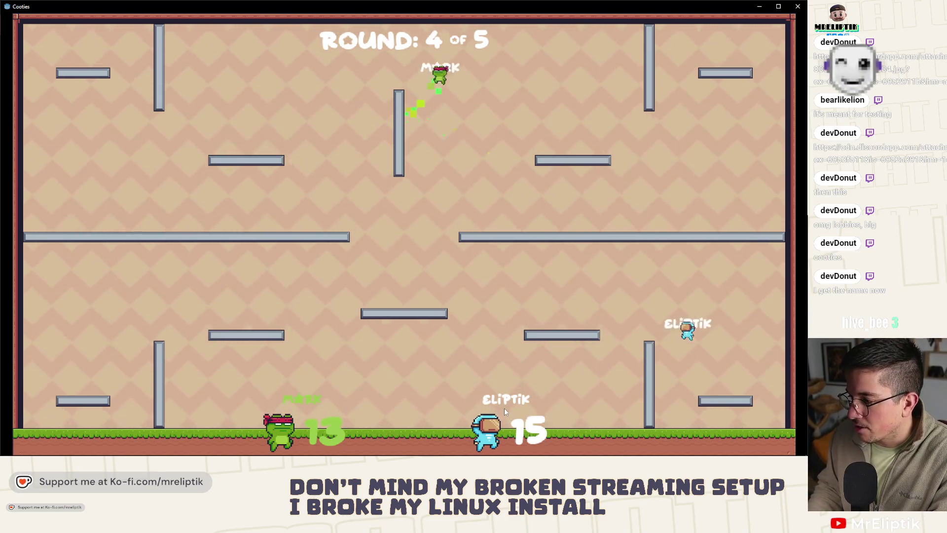
{"action": "key", "text": "w"}
{"action": "key", "text": "a"}
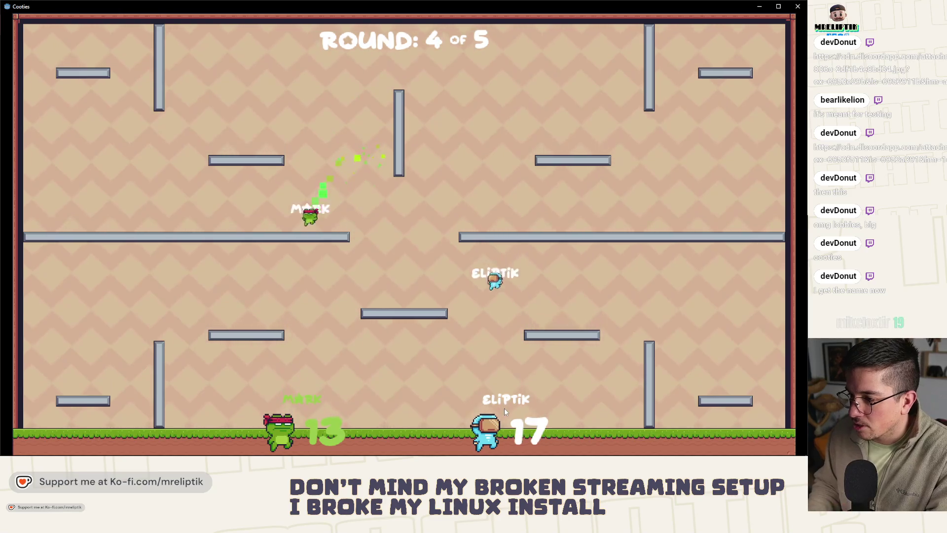
{"action": "key", "text": "d"}
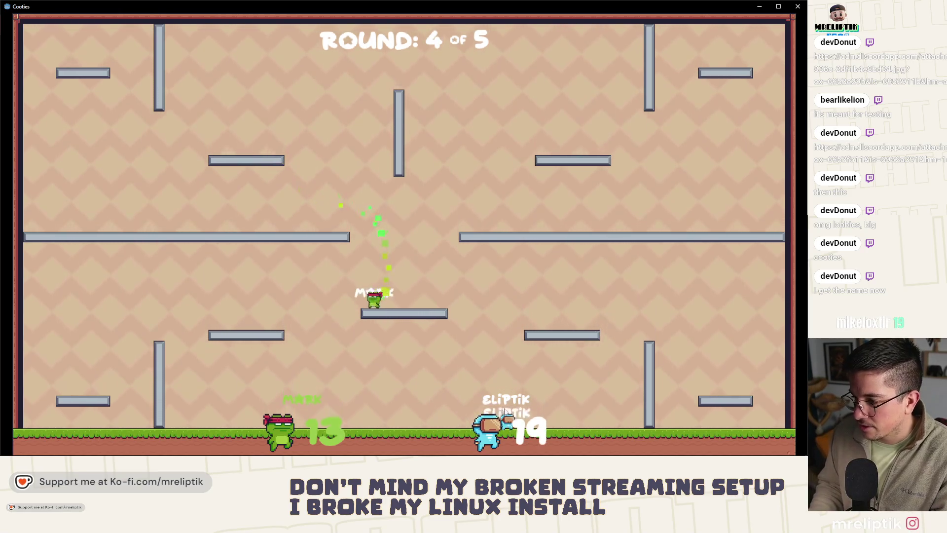
{"action": "key", "text": "w"}
{"action": "key", "text": "w"}
{"action": "key", "text": "a"}
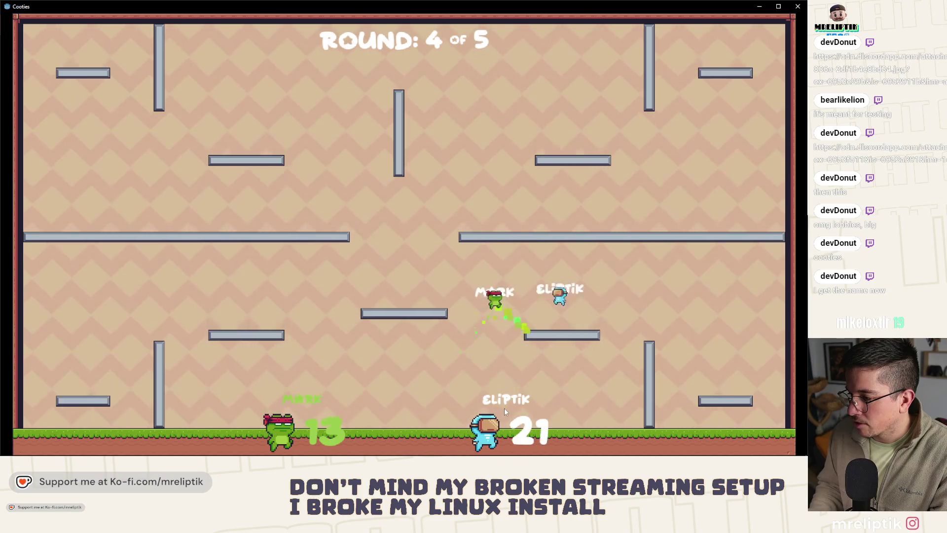
{"action": "key", "text": "d"}
{"action": "key", "text": "a"}
{"action": "key", "text": "w"}
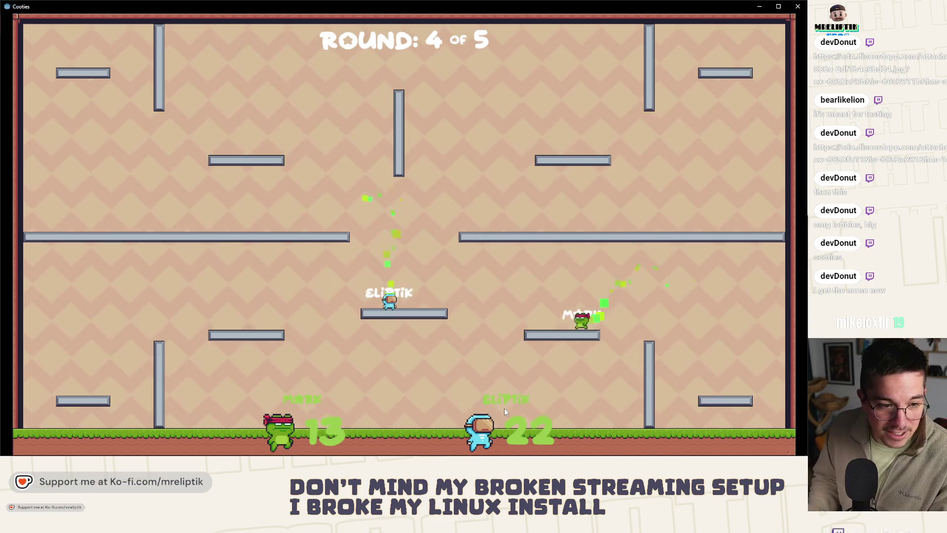
{"action": "key", "text": "w"}
{"action": "key", "text": "d"}
{"action": "key", "text": "w"}
{"action": "key", "text": "a"}
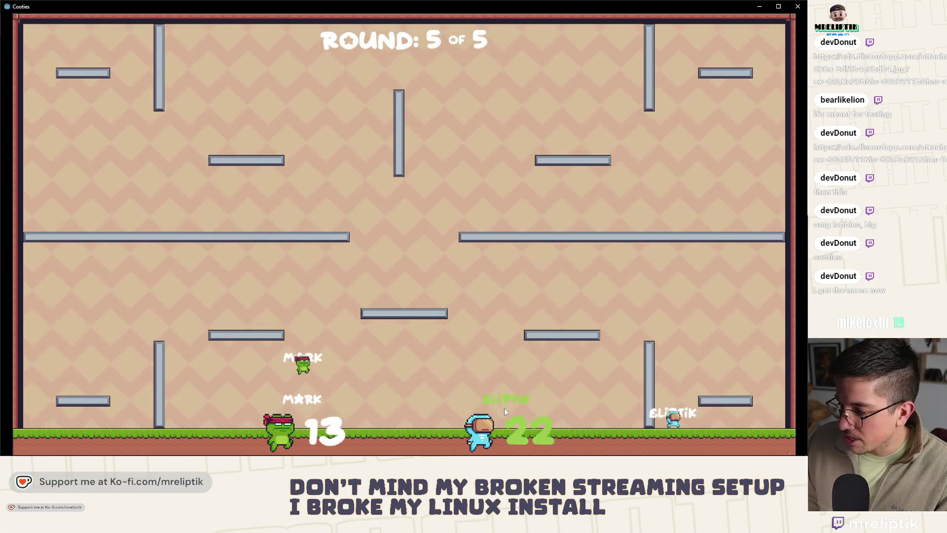
{"action": "key", "text": "w"}
{"action": "key", "text": "d"}
{"action": "key", "text": "a"}
{"action": "key", "text": "w"}
{"action": "key", "text": "a"}
{"action": "key", "text": "w"}
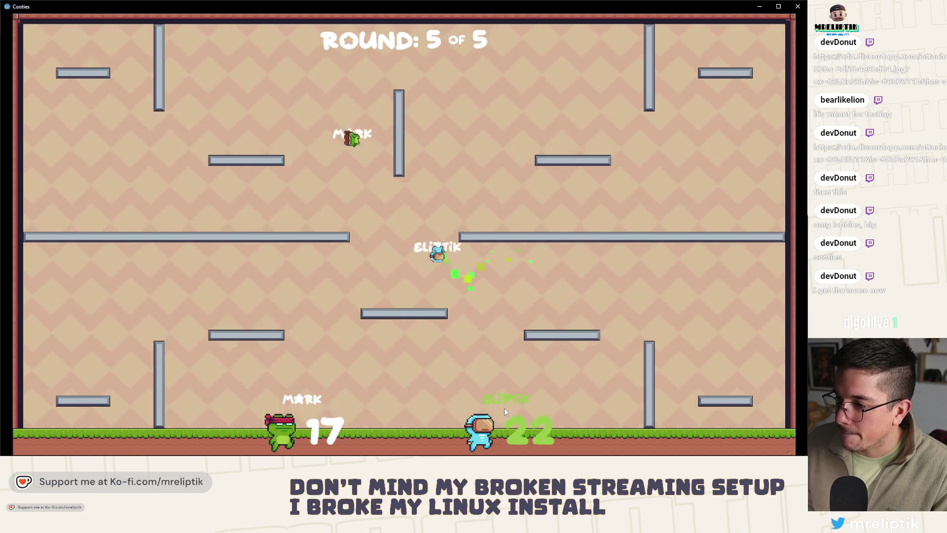
{"action": "key", "text": "w"}
{"action": "key", "text": "a"}
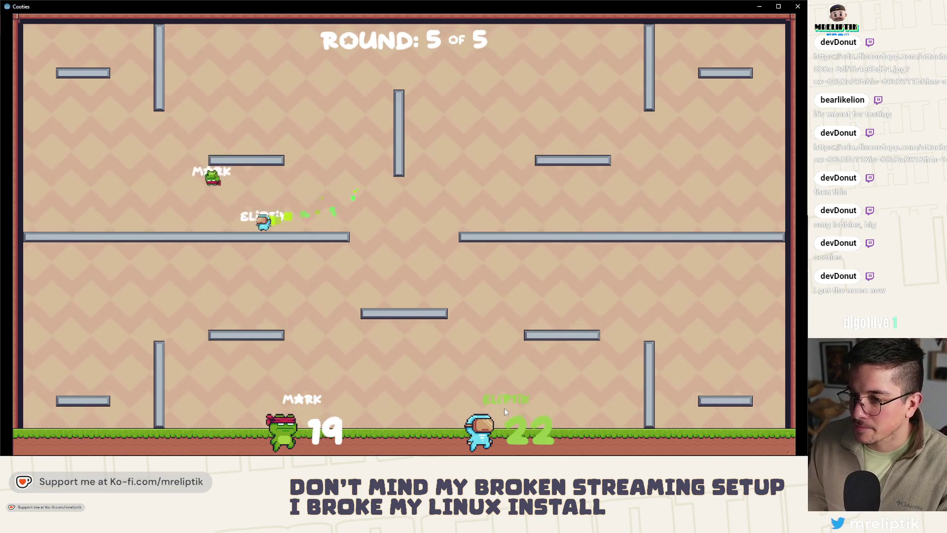
{"action": "key", "text": "w"}
{"action": "key", "text": "a"}
{"action": "key", "text": "w"}
{"action": "key", "text": "d"}
{"action": "key", "text": "w"}
{"action": "key", "text": "d"}
{"action": "key", "text": "w"}
{"action": "key", "text": "d"}
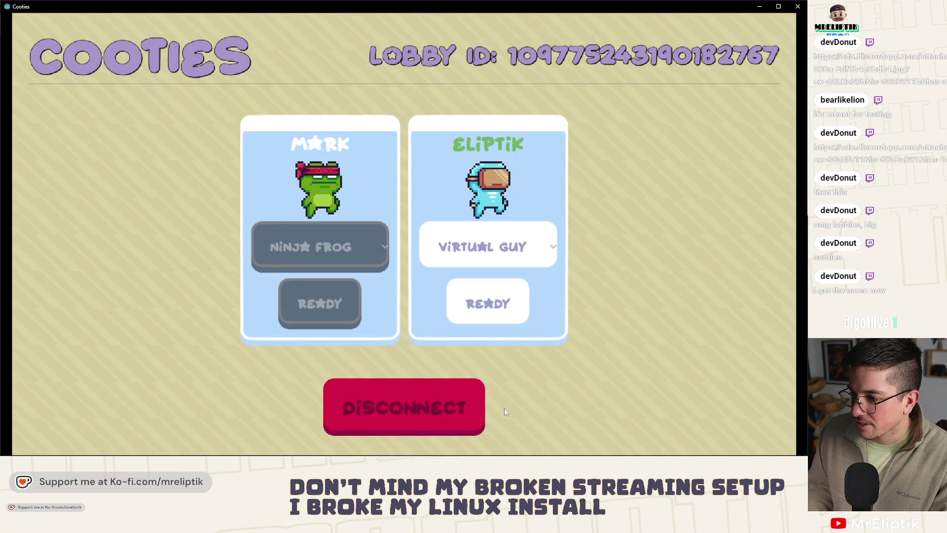
Pick Mask Dude as the character, ready up, and run left onto the right middle platform.
{"action": "left_click", "coordinate": [486, 249]}
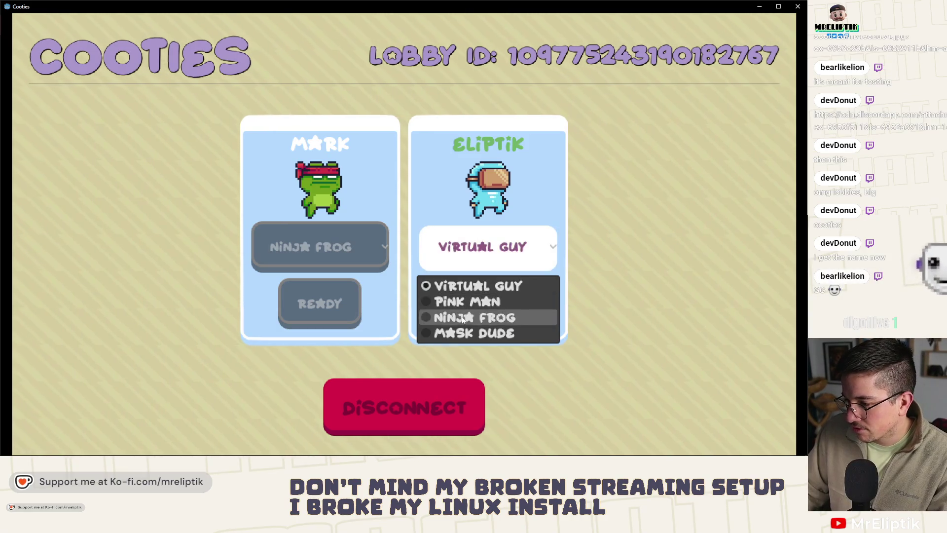
{"action": "left_click", "coordinate": [463, 318]}
{"action": "left_click", "coordinate": [486, 247]}
{"action": "left_click", "coordinate": [473, 333]}
{"action": "left_click", "coordinate": [505, 303]}
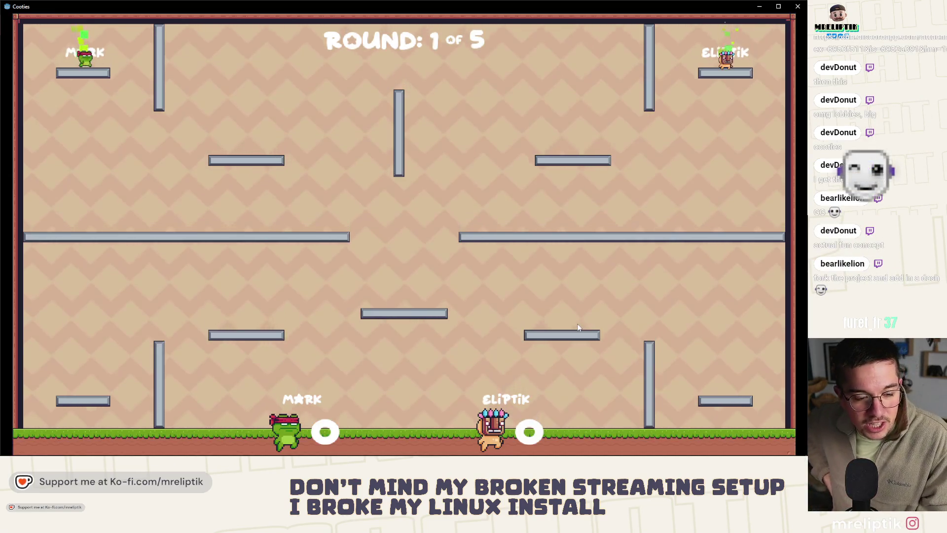
{"action": "key", "text": "Left"}
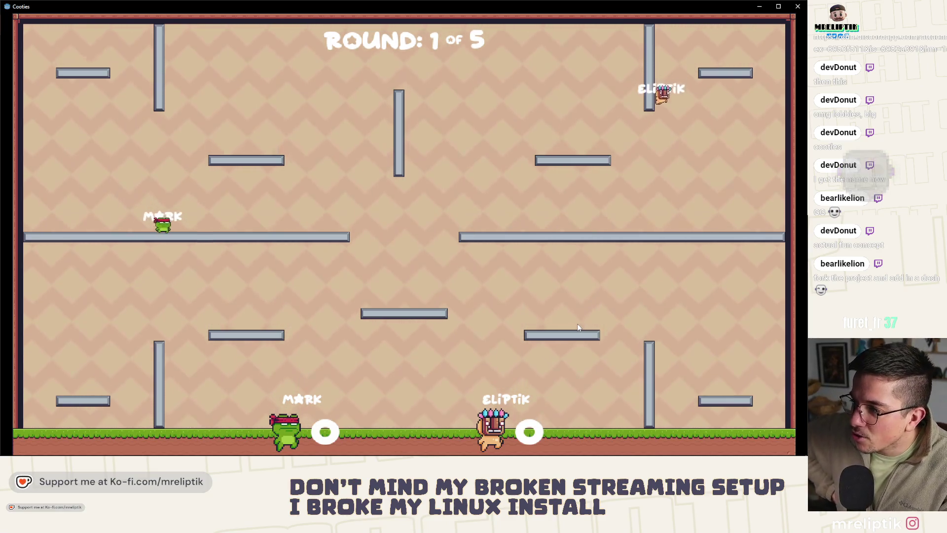
{"action": "key", "text": "Left"}
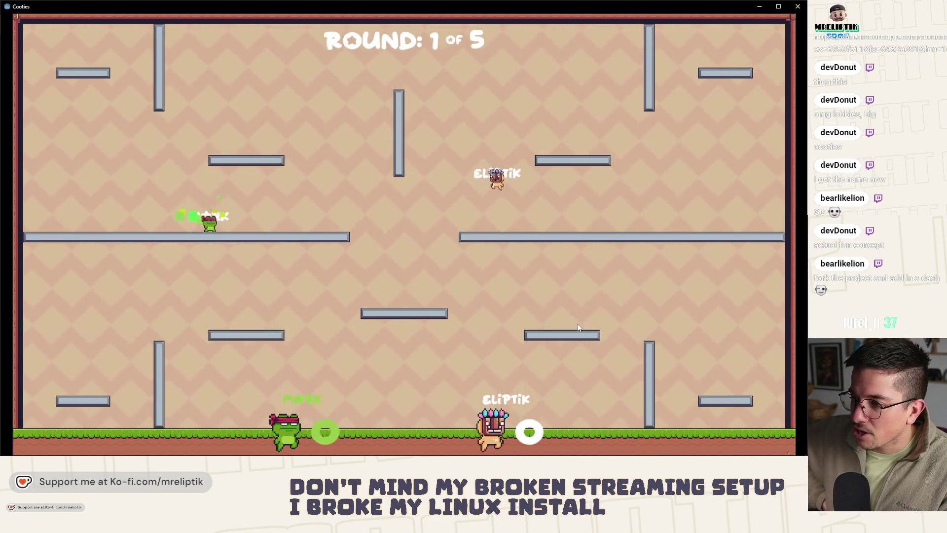
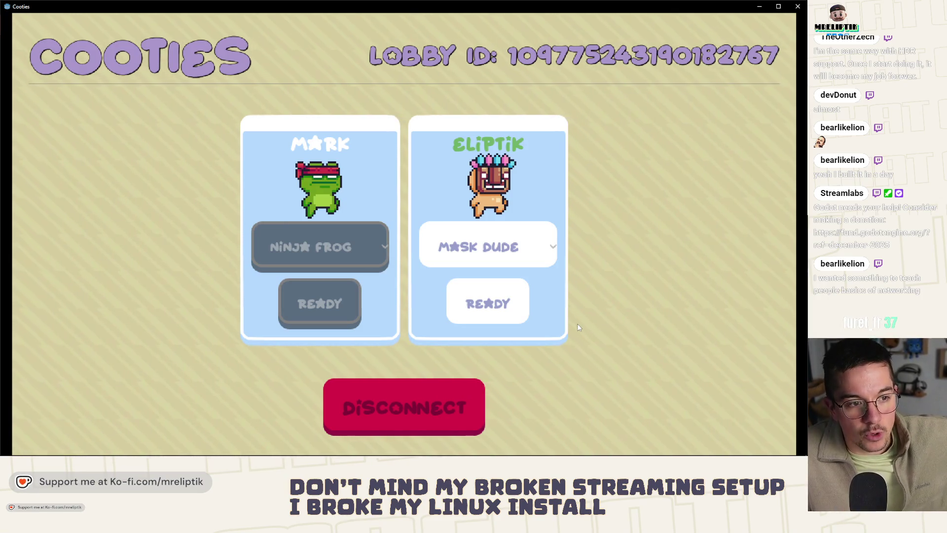
Disconnect from the Cooties Steam lobby, quit the game, and close the Steam library window.
{"action": "left_click", "coordinate": [425, 402]}
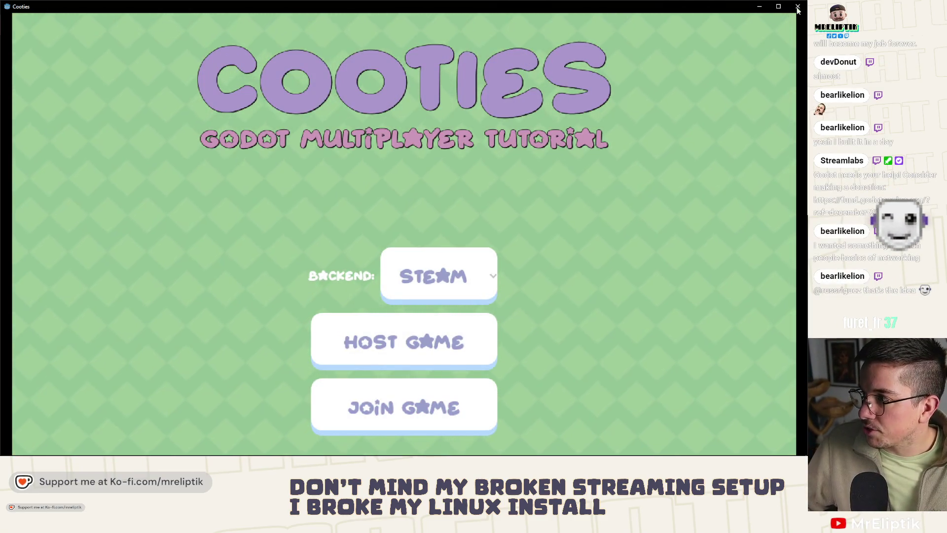
{"action": "left_click", "coordinate": [798, 7]}
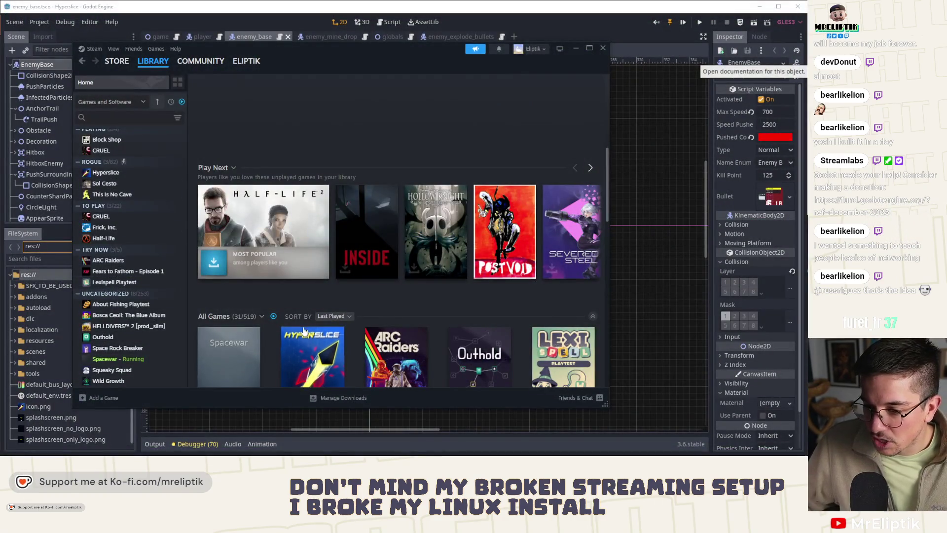
{"action": "left_click", "coordinate": [603, 47]}
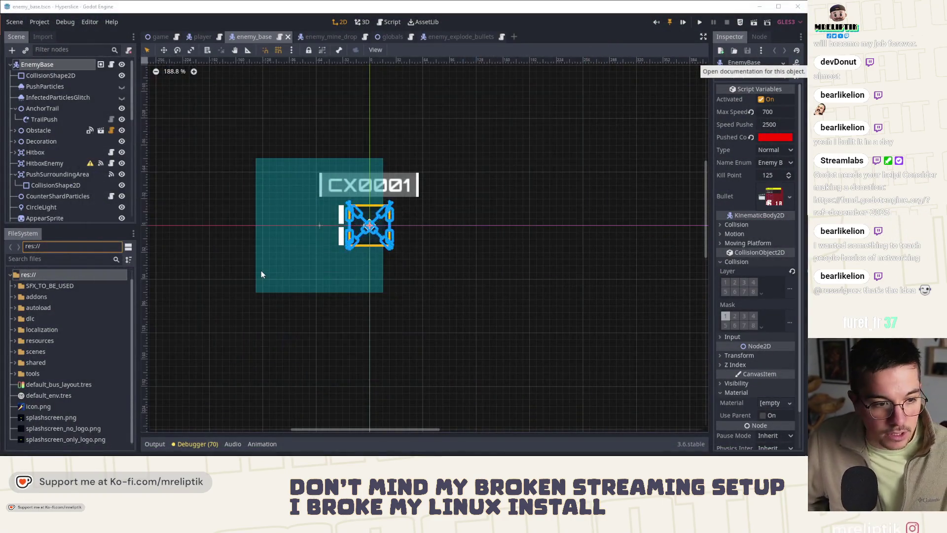
Switch to the Cooties itch.io tab in Chrome and close it.
{"action": "mouse_move", "coordinate": [163, 456]}
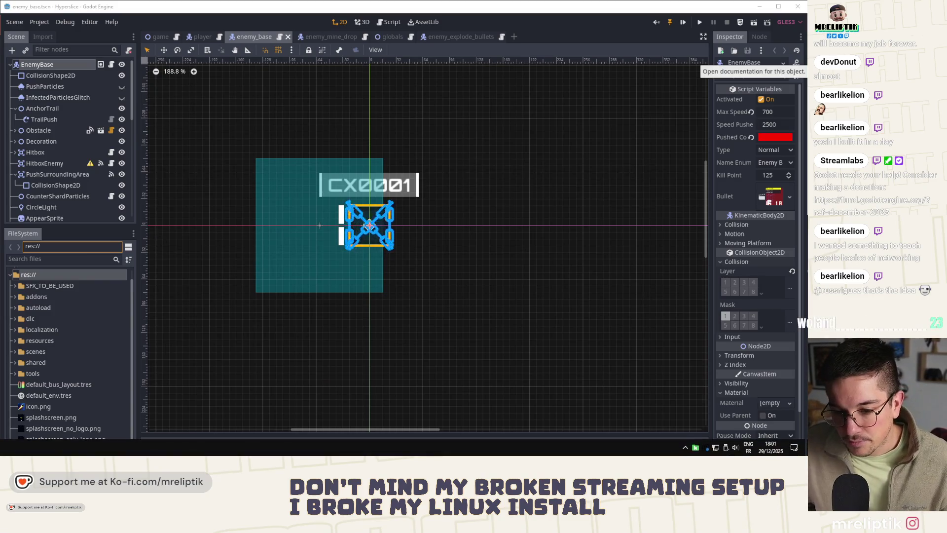
{"action": "key", "text": "alt+Tab"}
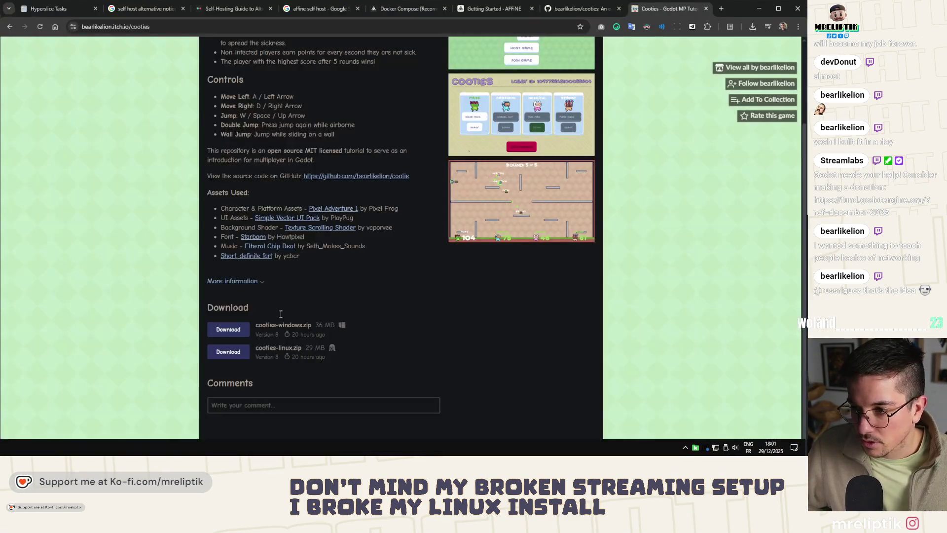
{"action": "scroll", "coordinate": [314, 310], "scroll_direction": "up", "scroll_amount": 2}
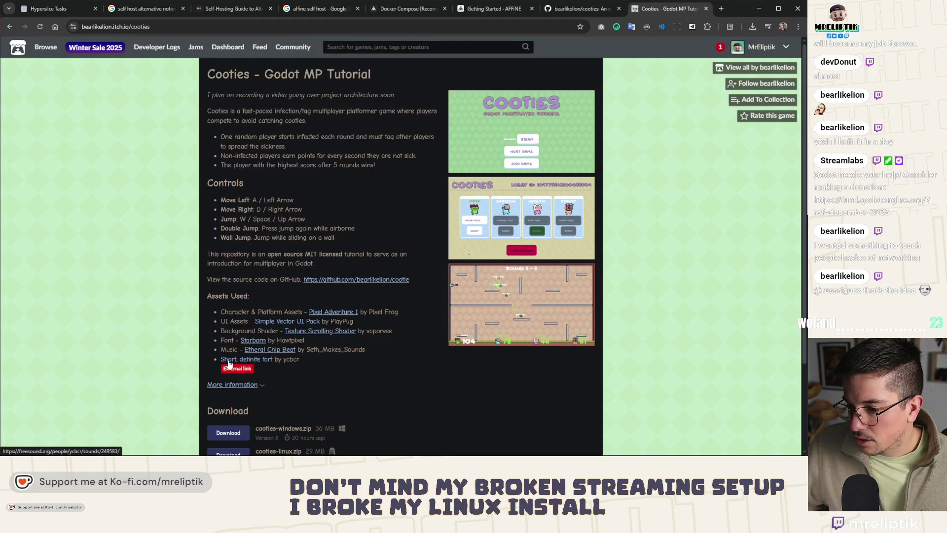
{"action": "key", "text": "ctrl+w"}
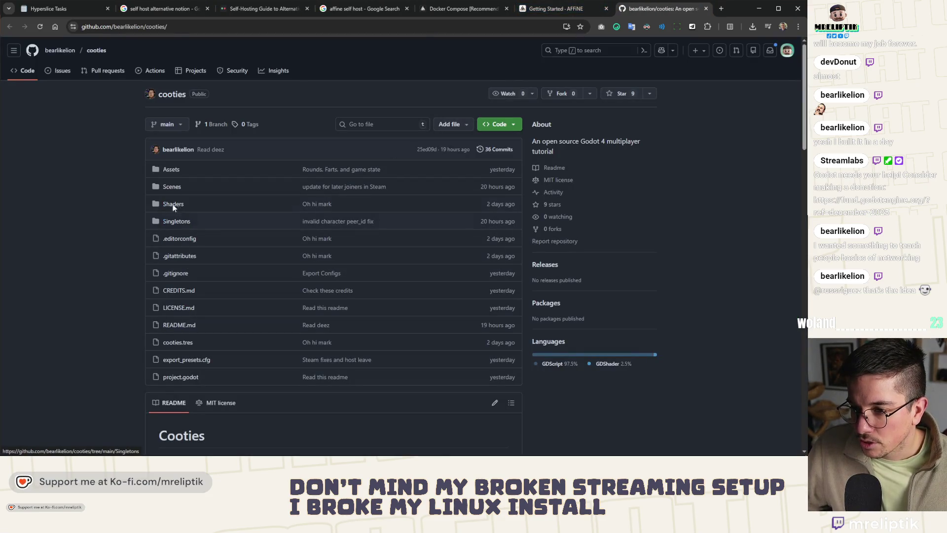
{"action": "scroll", "coordinate": [173, 215], "scroll_direction": "down", "scroll_amount": 8}
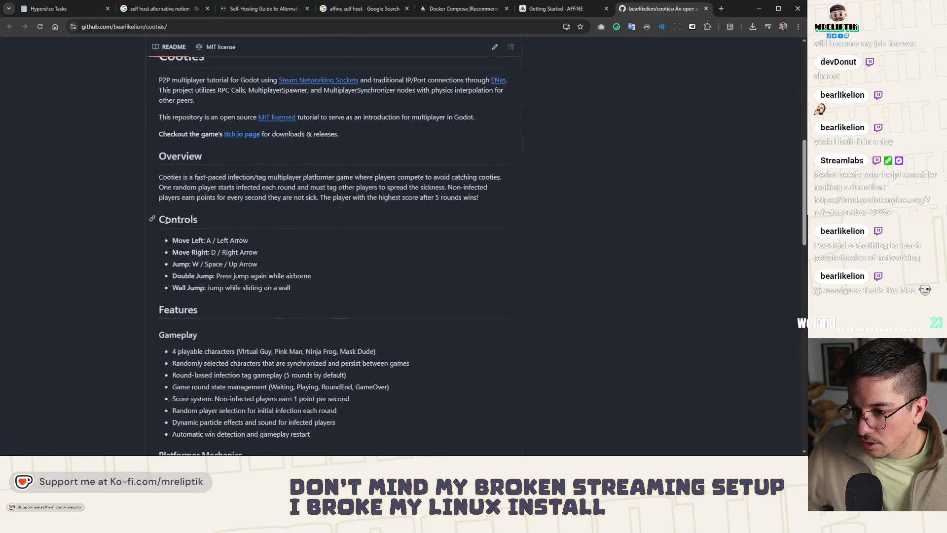
{"action": "scroll", "coordinate": [170, 217], "scroll_direction": "down", "scroll_amount": 5}
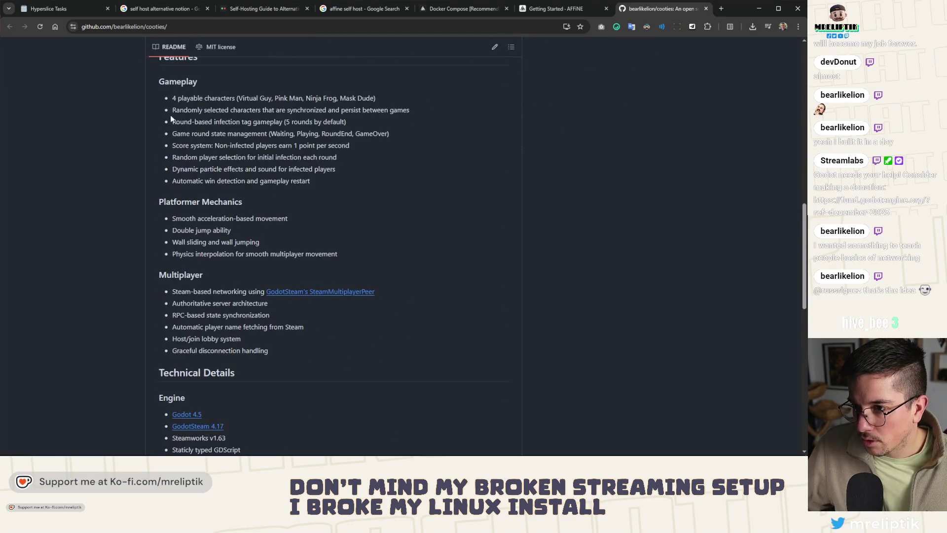
{"action": "scroll", "coordinate": [179, 205], "scroll_direction": "down", "scroll_amount": 2}
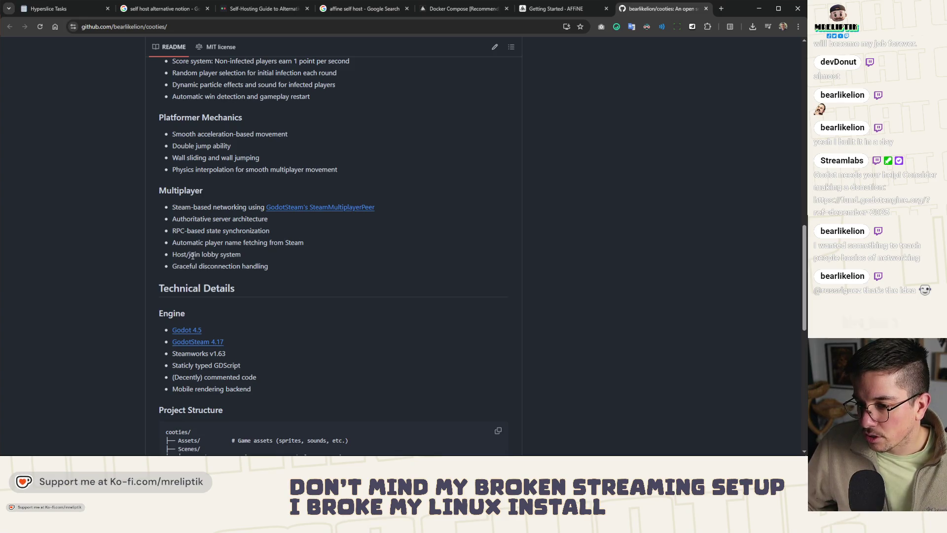
{"action": "scroll", "coordinate": [201, 284], "scroll_direction": "down", "scroll_amount": 3}
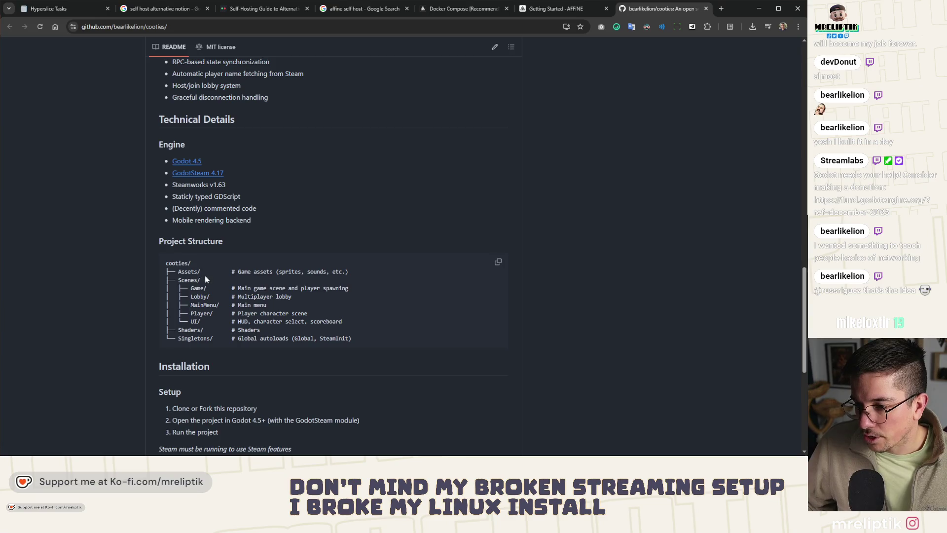
{"action": "scroll", "coordinate": [205, 279], "scroll_direction": "down", "scroll_amount": 2}
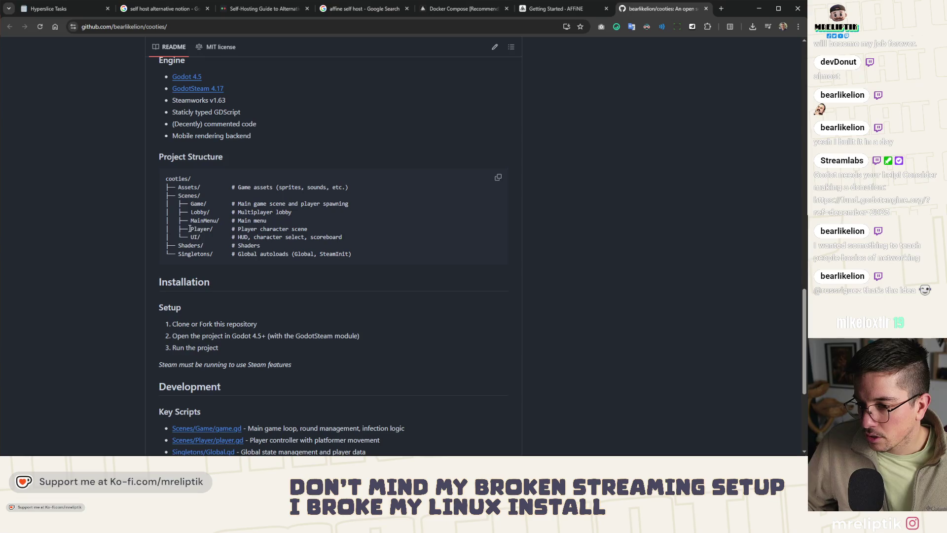
{"action": "scroll", "coordinate": [208, 238], "scroll_direction": "up", "scroll_amount": 20}
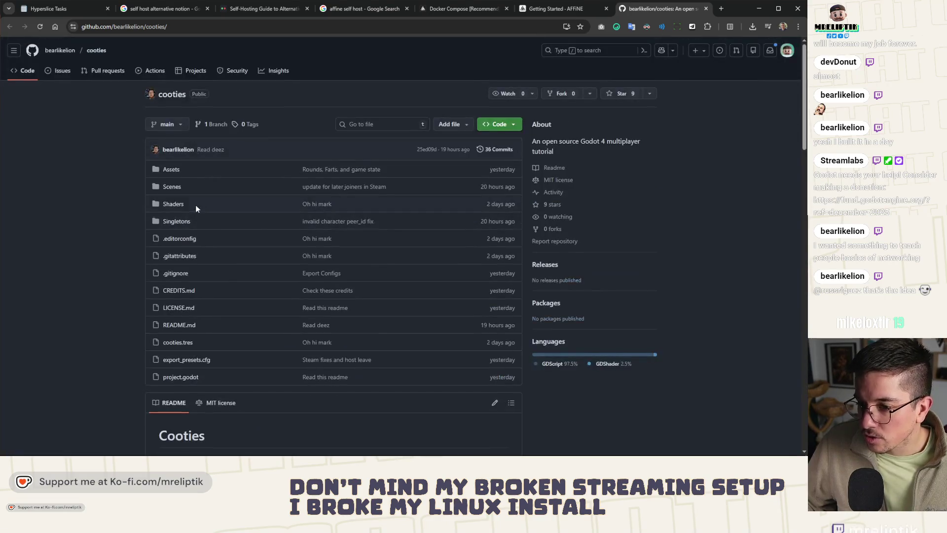
{"action": "left_click", "coordinate": [171, 186]}
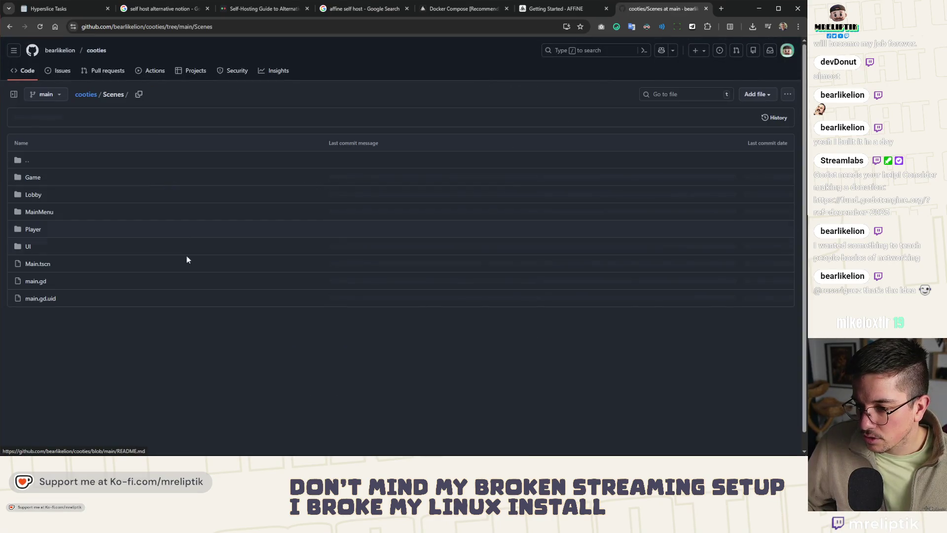
Open Scenes/Player/player.gd and look up references to get_player_name, is_multiplayer_authority and physics_interpolation_mode.
{"action": "left_click", "coordinate": [33, 229]}
{"action": "left_click", "coordinate": [36, 195]}
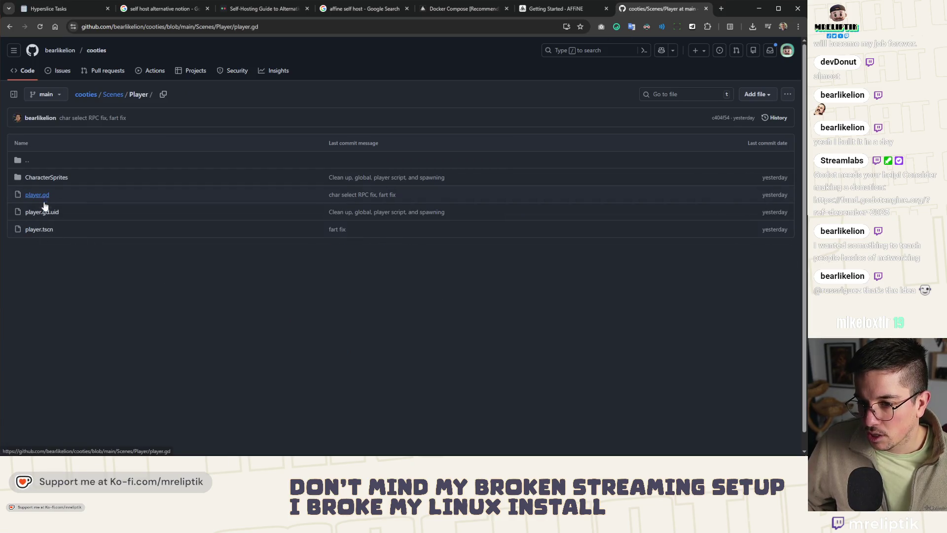
{"action": "scroll", "coordinate": [118, 218], "scroll_direction": "down", "scroll_amount": 4}
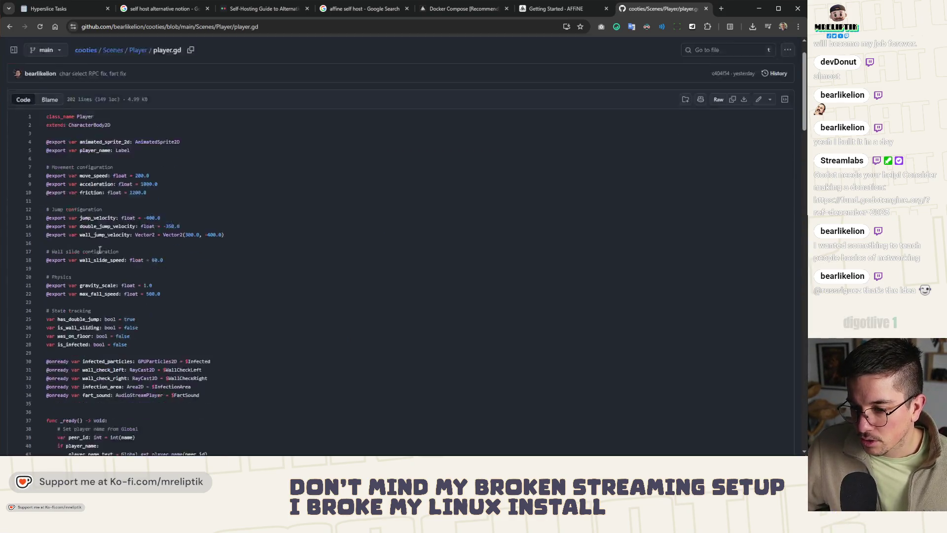
{"action": "scroll", "coordinate": [182, 208], "scroll_direction": "down", "scroll_amount": 3}
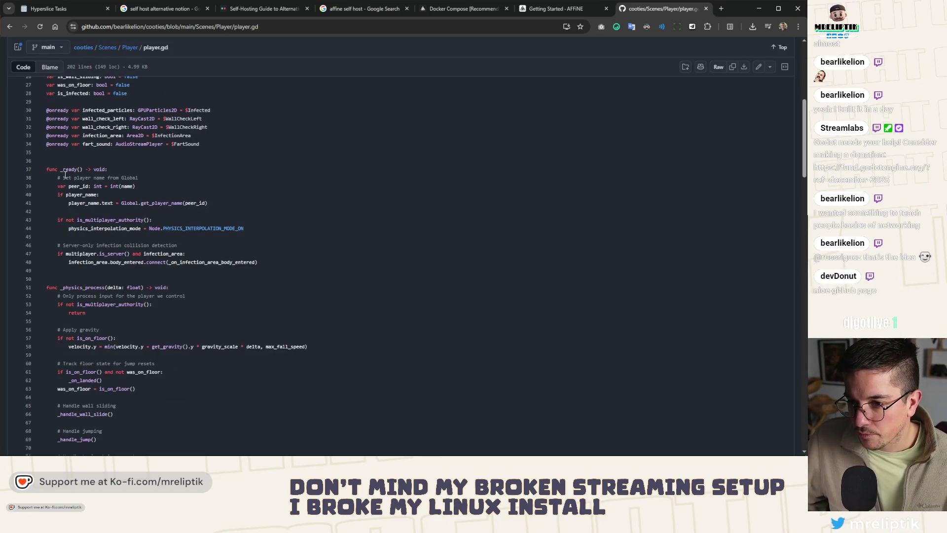
{"action": "left_click", "coordinate": [157, 203]}
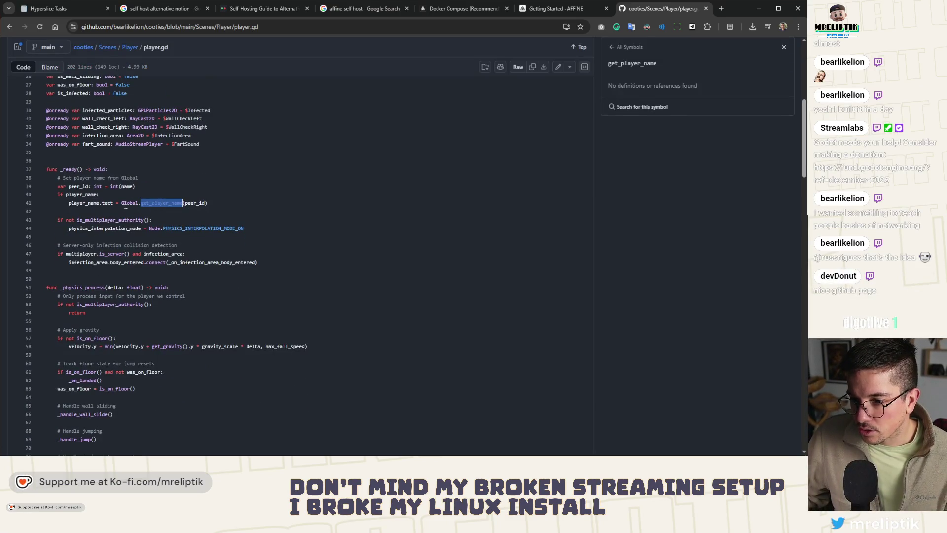
{"action": "scroll", "coordinate": [115, 169], "scroll_direction": "down", "scroll_amount": 3}
{"action": "left_click", "coordinate": [98, 136]}
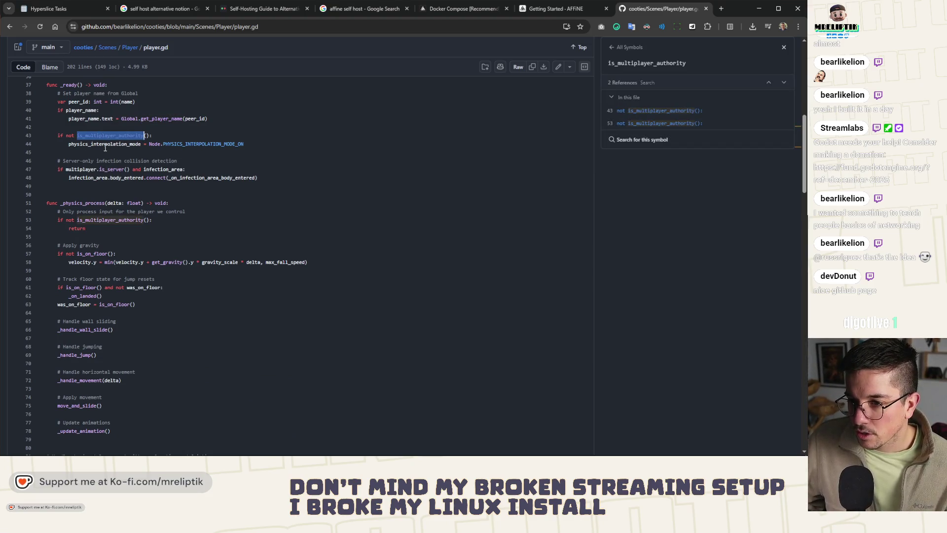
{"action": "left_click", "coordinate": [105, 145]}
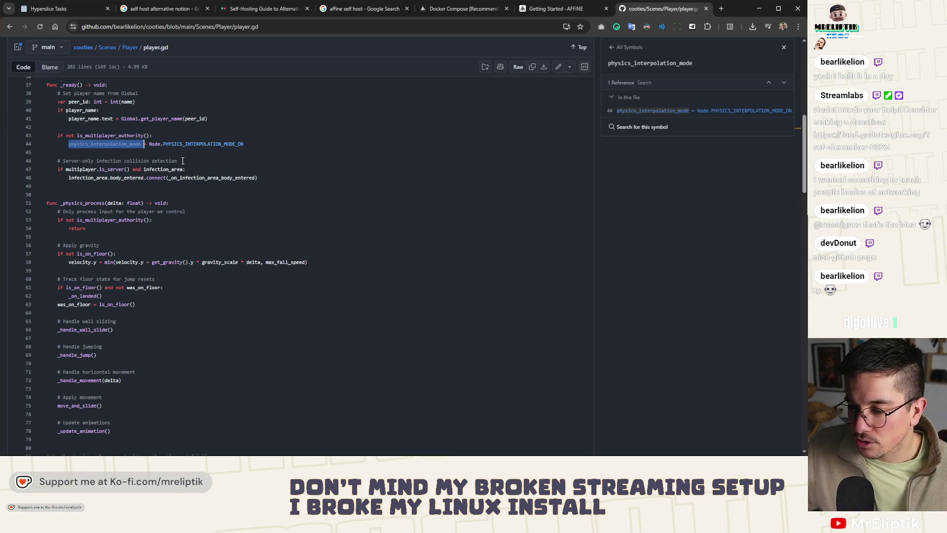
Scroll further down player.gd and look up the references to _update_animation.
{"action": "scroll", "coordinate": [89, 201], "scroll_direction": "down", "scroll_amount": 1}
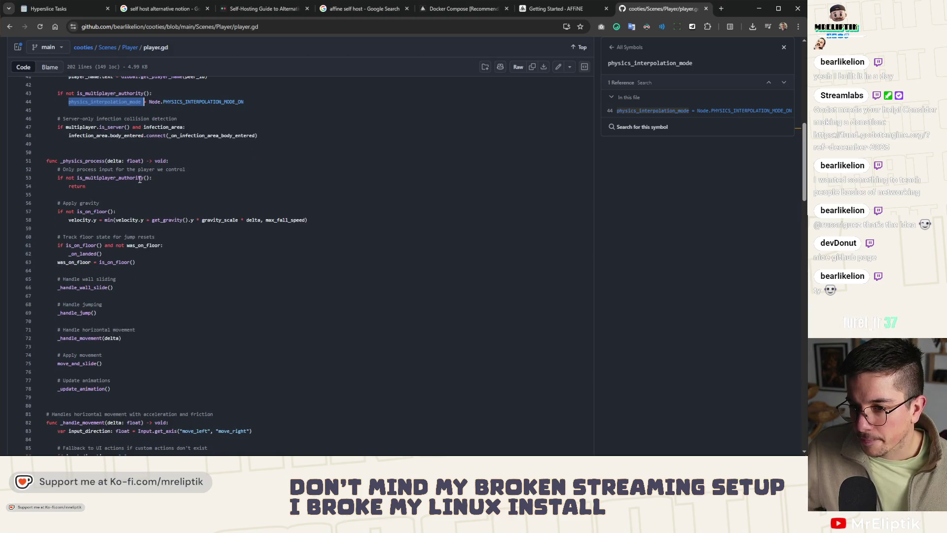
{"action": "scroll", "coordinate": [143, 176], "scroll_direction": "down", "scroll_amount": 2}
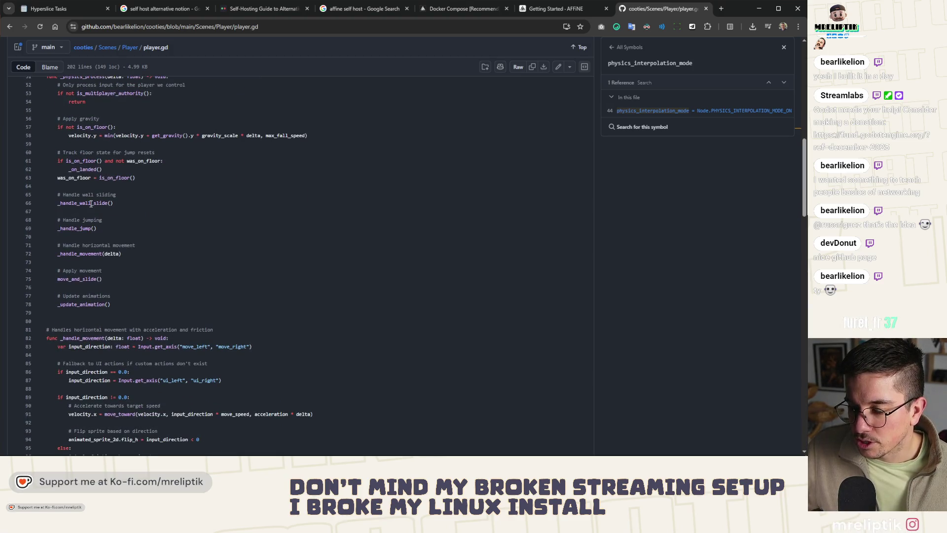
{"action": "scroll", "coordinate": [99, 178], "scroll_direction": "down", "scroll_amount": 6}
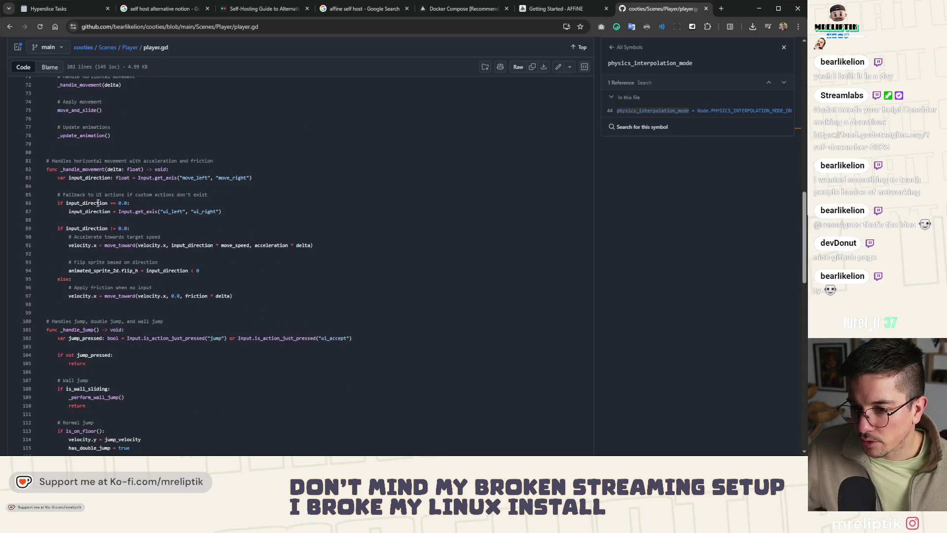
{"action": "scroll", "coordinate": [133, 196], "scroll_direction": "down", "scroll_amount": 8}
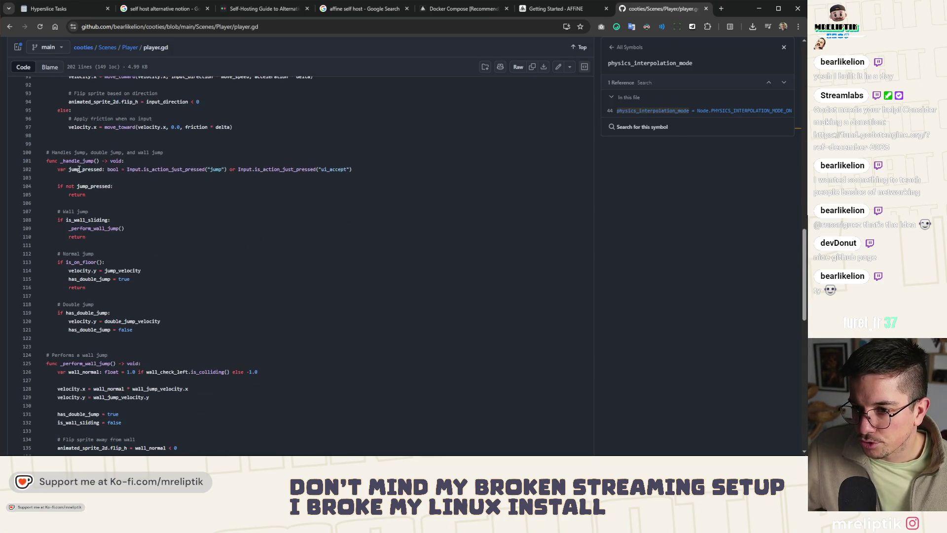
{"action": "scroll", "coordinate": [120, 217], "scroll_direction": "down", "scroll_amount": 5}
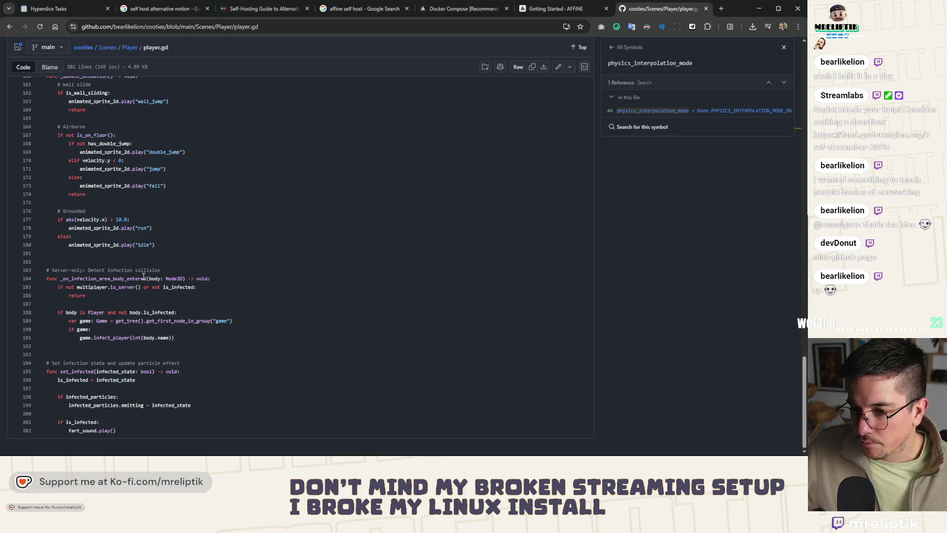
{"action": "scroll", "coordinate": [94, 236], "scroll_direction": "up", "scroll_amount": 20}
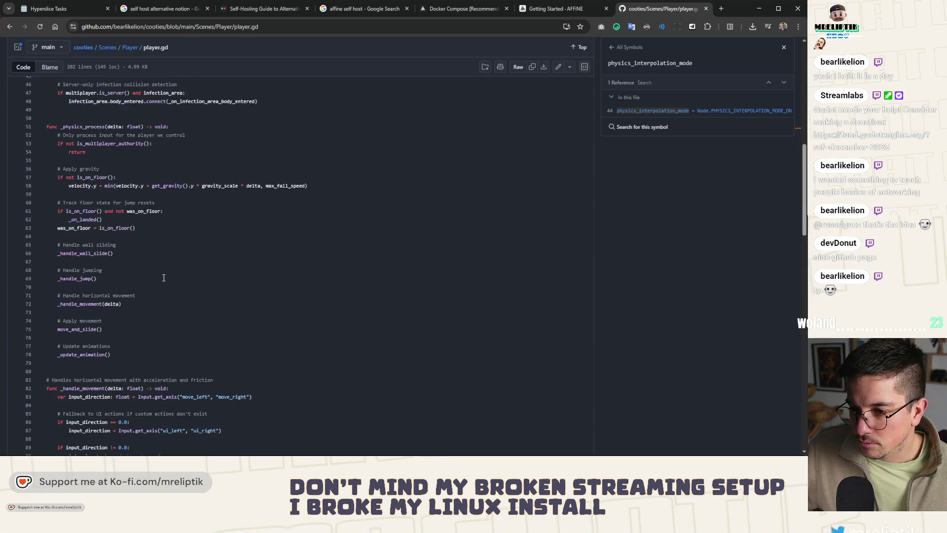
{"action": "scroll", "coordinate": [164, 277], "scroll_direction": "down", "scroll_amount": 4}
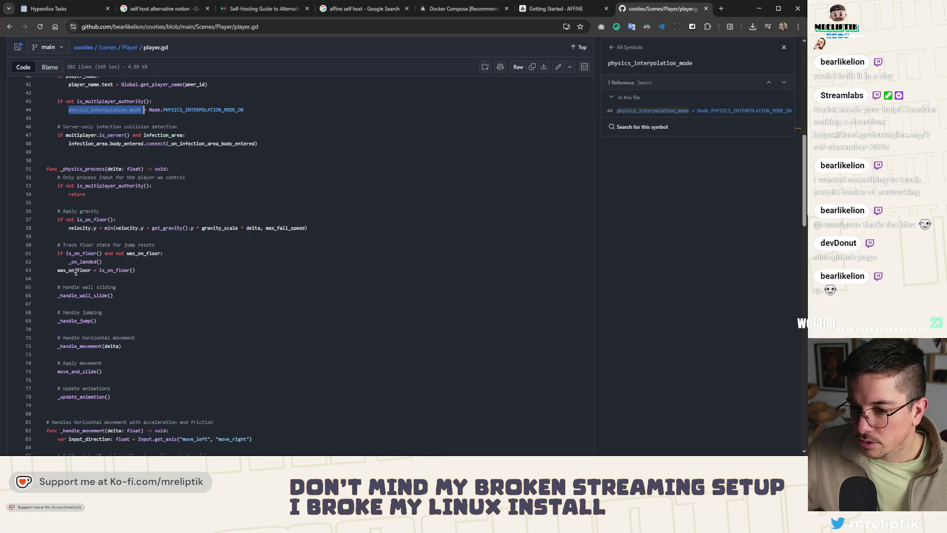
{"action": "scroll", "coordinate": [73, 272], "scroll_direction": "down", "scroll_amount": 4}
{"action": "double_click", "coordinate": [82, 186]}
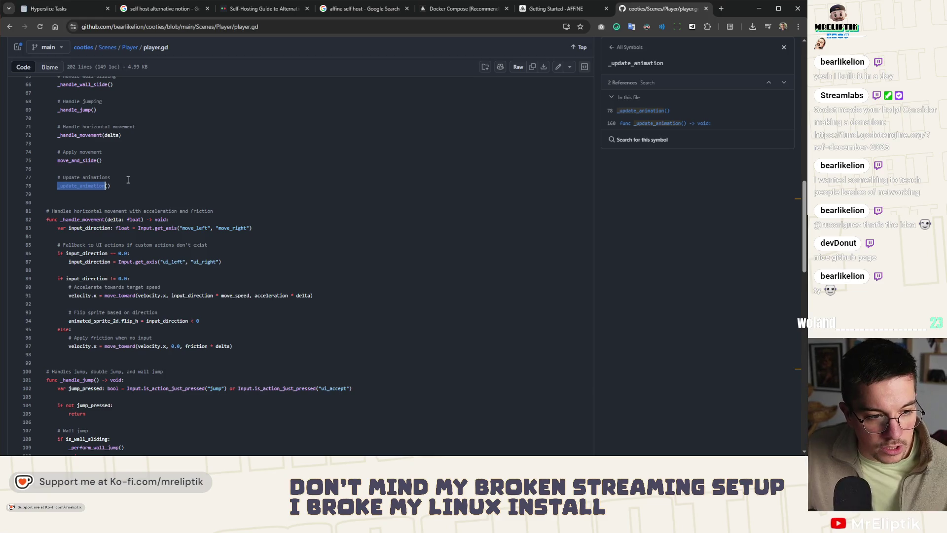
Go back up to the Scenes/Player folder and open player.tscn.
{"action": "scroll", "coordinate": [128, 181], "scroll_direction": "down", "scroll_amount": 1}
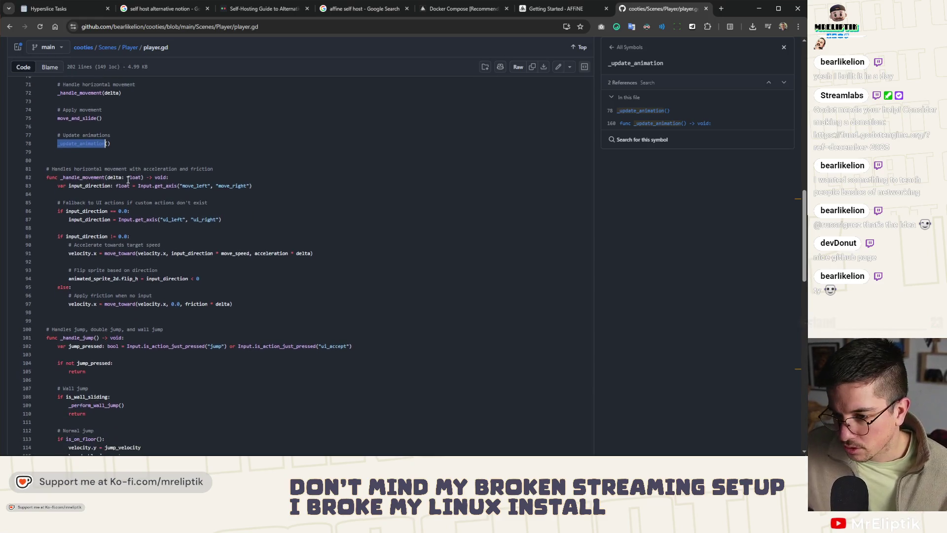
{"action": "scroll", "coordinate": [129, 183], "scroll_direction": "up", "scroll_amount": 5}
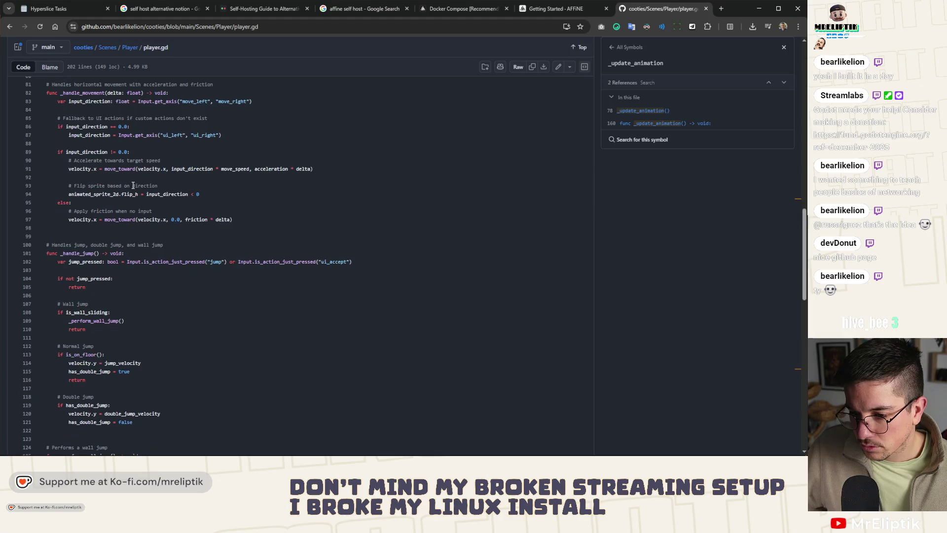
{"action": "scroll", "coordinate": [139, 186], "scroll_direction": "up", "scroll_amount": 4}
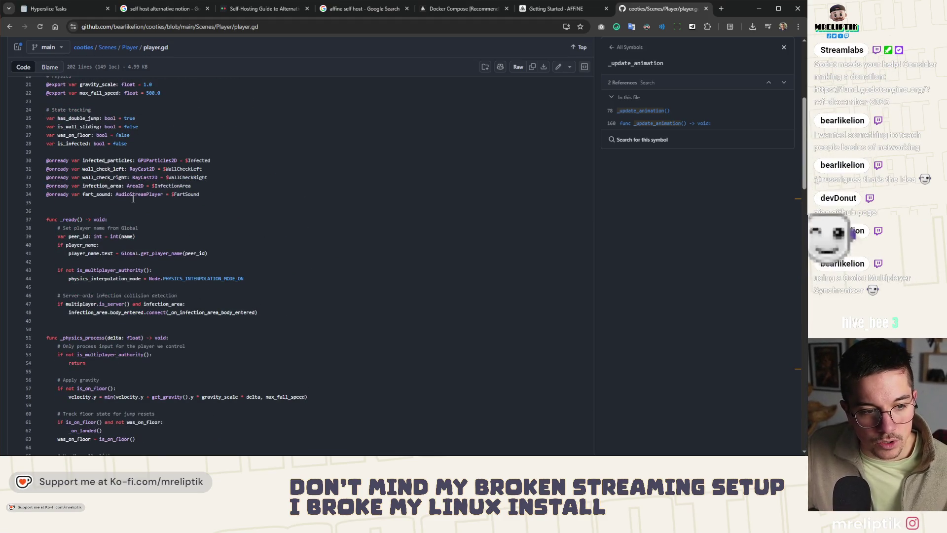
{"action": "scroll", "coordinate": [133, 199], "scroll_direction": "up", "scroll_amount": 5}
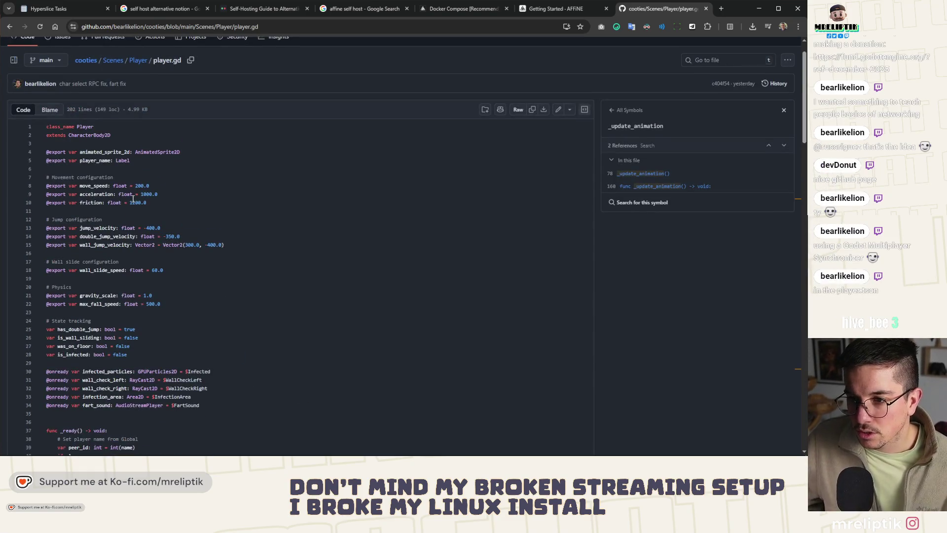
{"action": "left_click", "coordinate": [139, 60]}
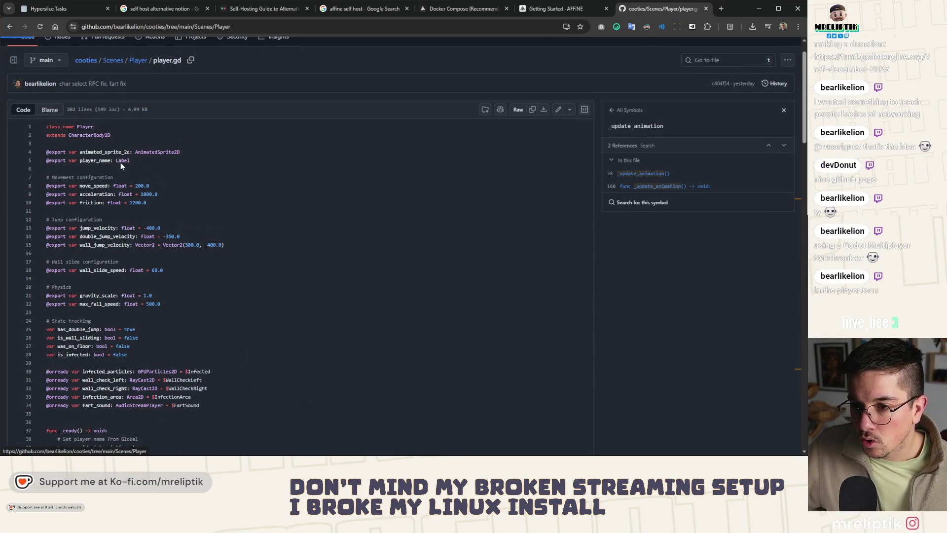
{"action": "left_click", "coordinate": [38, 214]}
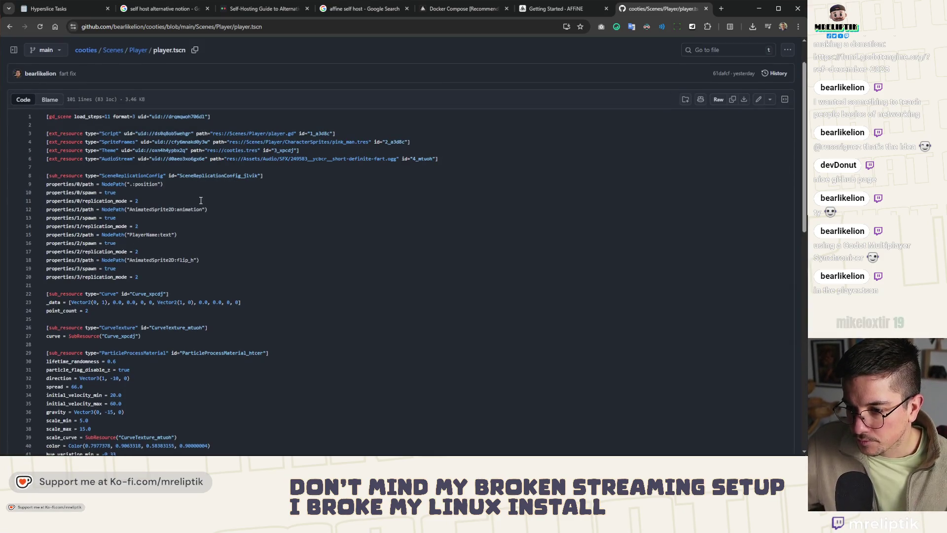
Read through the player.tscn scene file, then close its tab.
{"action": "scroll", "coordinate": [200, 207], "scroll_direction": "down", "scroll_amount": 3}
{"action": "scroll", "coordinate": [200, 207], "scroll_direction": "down", "scroll_amount": 3}
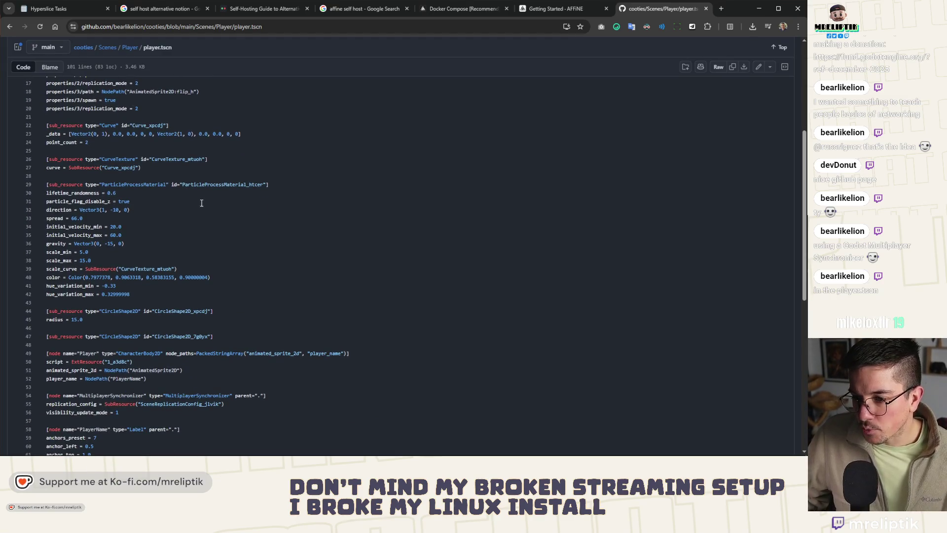
{"action": "scroll", "coordinate": [194, 212], "scroll_direction": "down", "scroll_amount": 3}
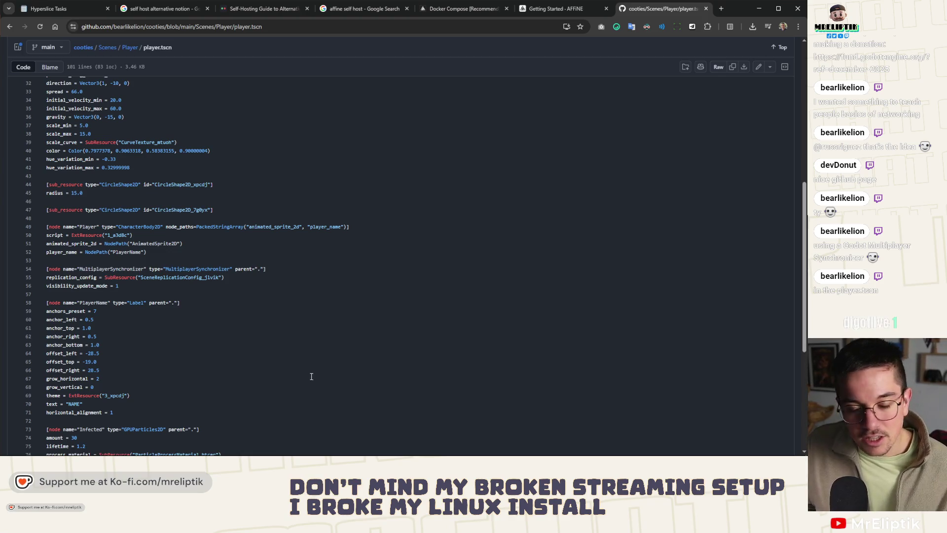
{"action": "scroll", "coordinate": [169, 275], "scroll_direction": "down", "scroll_amount": 3}
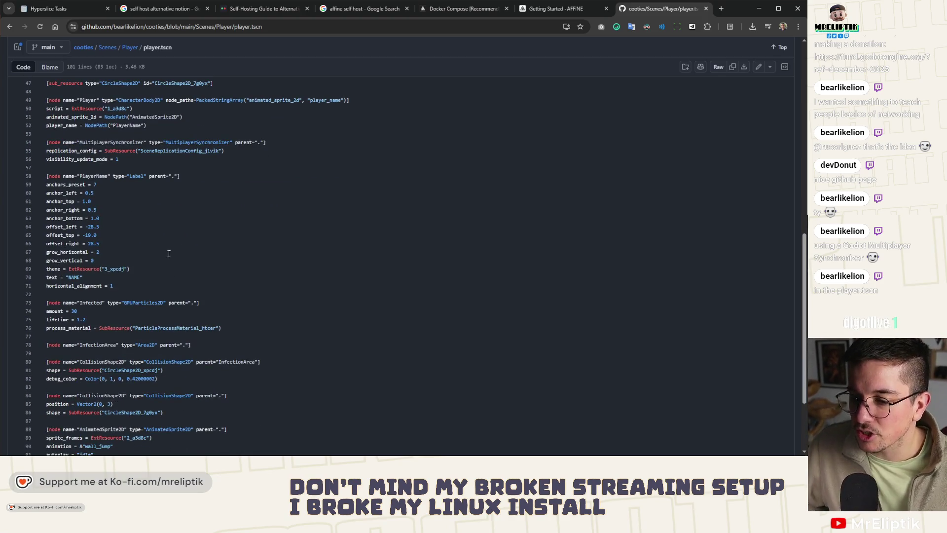
{"action": "scroll", "coordinate": [170, 256], "scroll_direction": "down", "scroll_amount": 2}
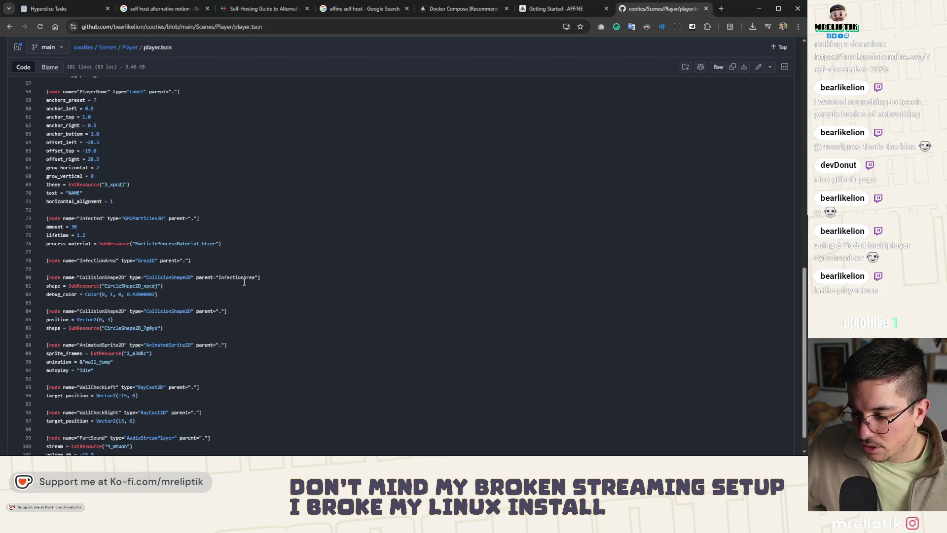
{"action": "scroll", "coordinate": [245, 286], "scroll_direction": "up", "scroll_amount": 15}
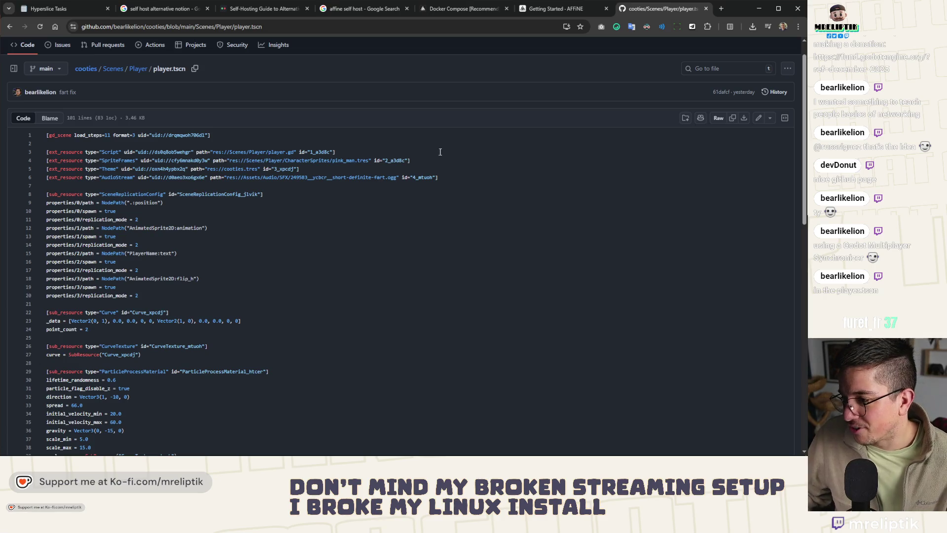
{"action": "key", "text": "ctrl+w"}
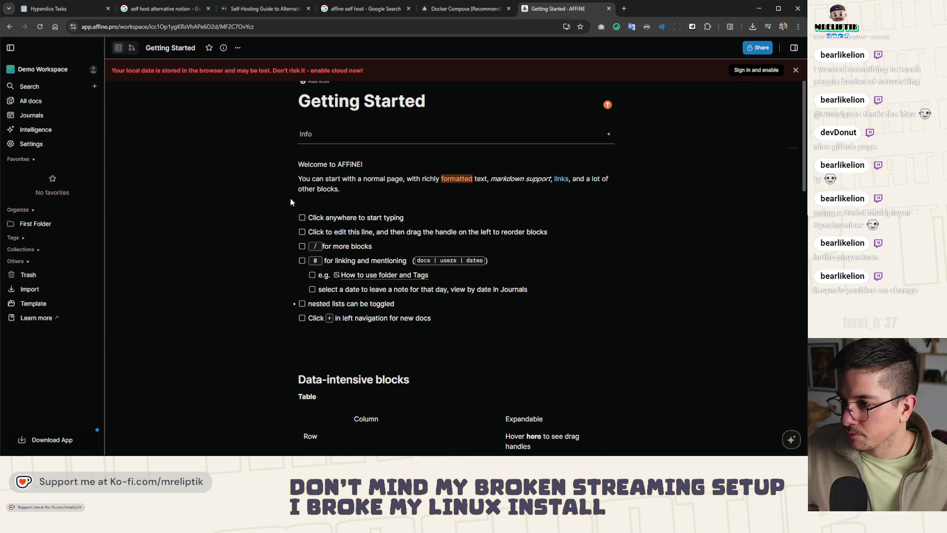
Close the Docker Compose, image.png and two-girl drawing tabs.
{"action": "scroll", "coordinate": [284, 210], "scroll_direction": "down", "scroll_amount": 3}
{"action": "scroll", "coordinate": [284, 210], "scroll_direction": "up", "scroll_amount": 3}
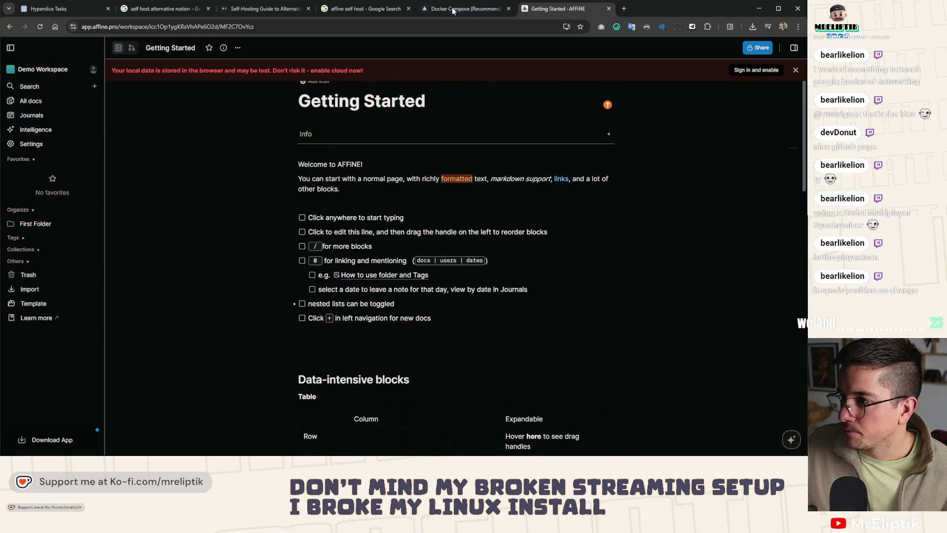
{"action": "left_click", "coordinate": [453, 9]}
{"action": "middle_click", "coordinate": [466, 18]}
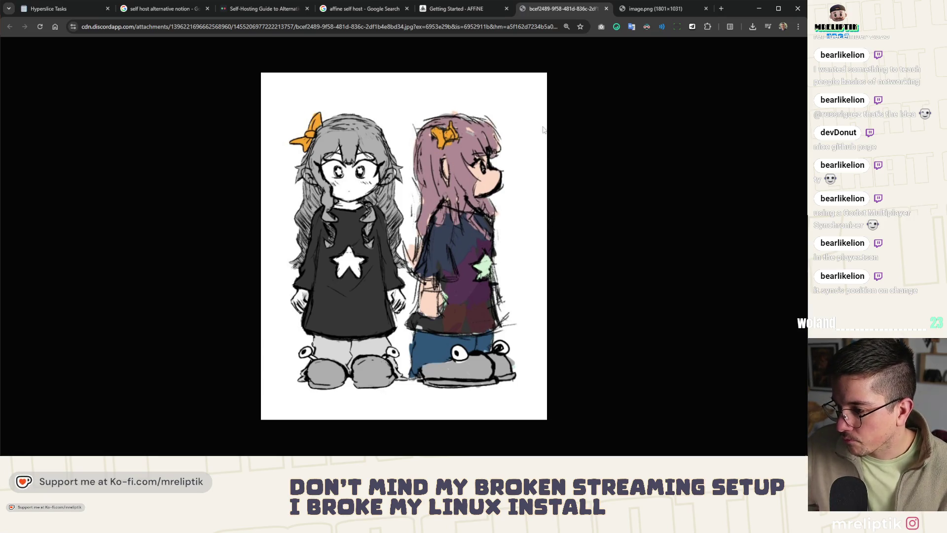
{"action": "left_click", "coordinate": [656, 10]}
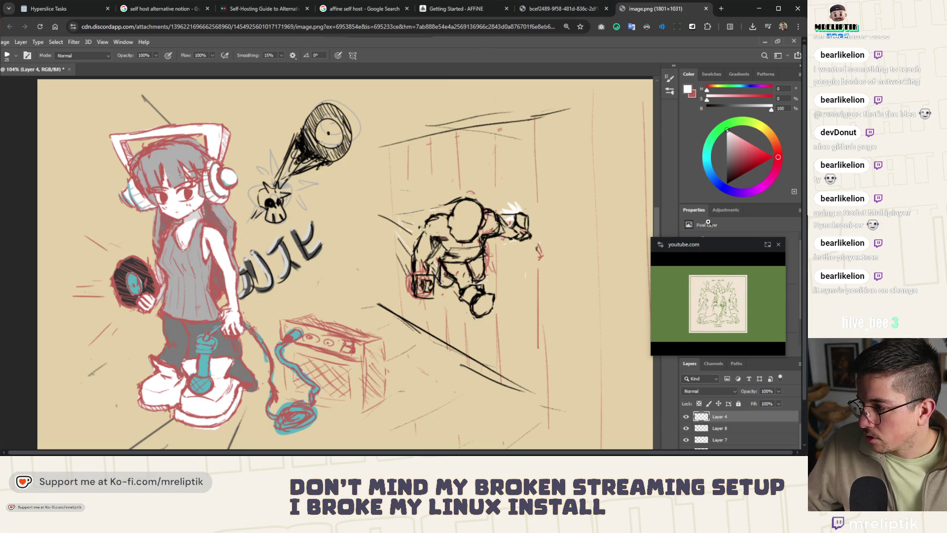
{"action": "left_click", "coordinate": [585, 10]}
{"action": "middle_click", "coordinate": [639, 13]}
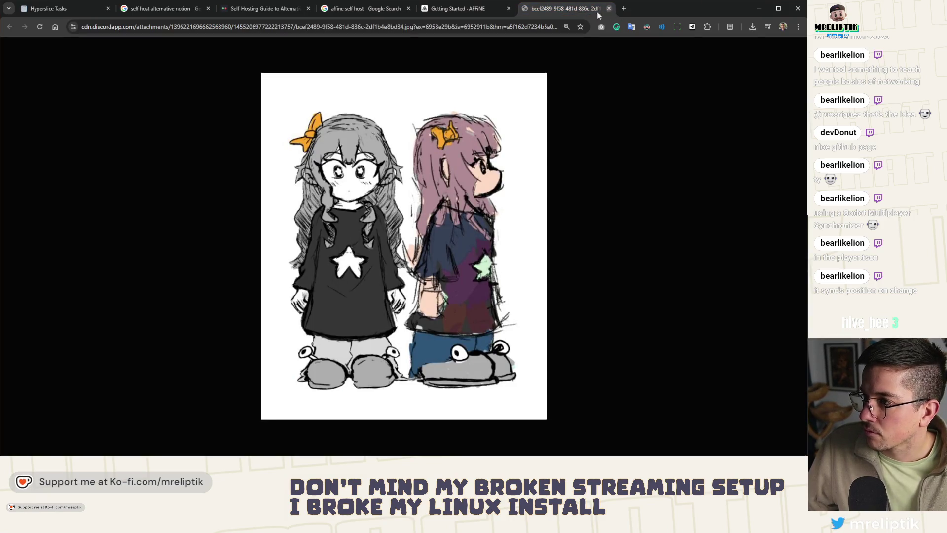
{"action": "left_click", "coordinate": [608, 9]}
Close the affine self host search, self-hosting guide and self host alternative notion search tabs.
{"action": "left_click", "coordinate": [386, 11]}
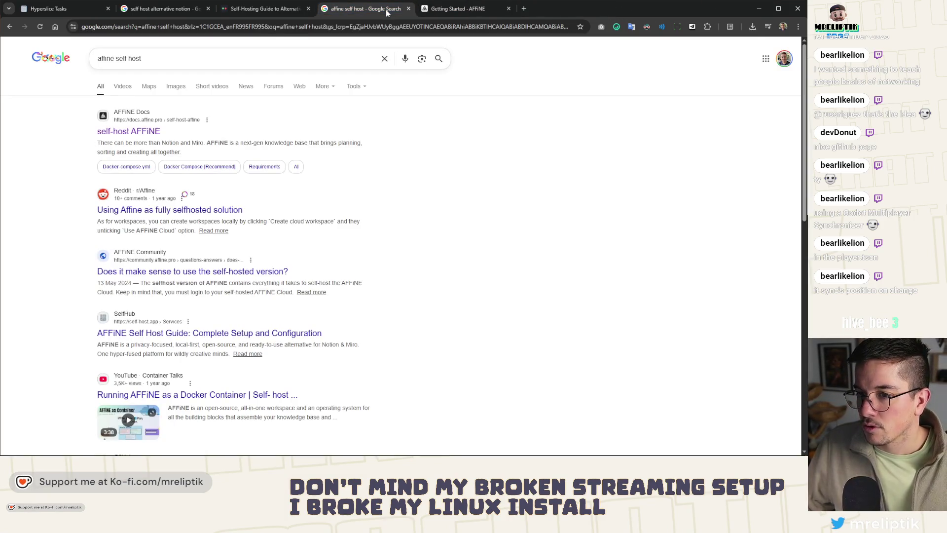
{"action": "middle_click", "coordinate": [387, 10]}
{"action": "left_click", "coordinate": [271, 12]}
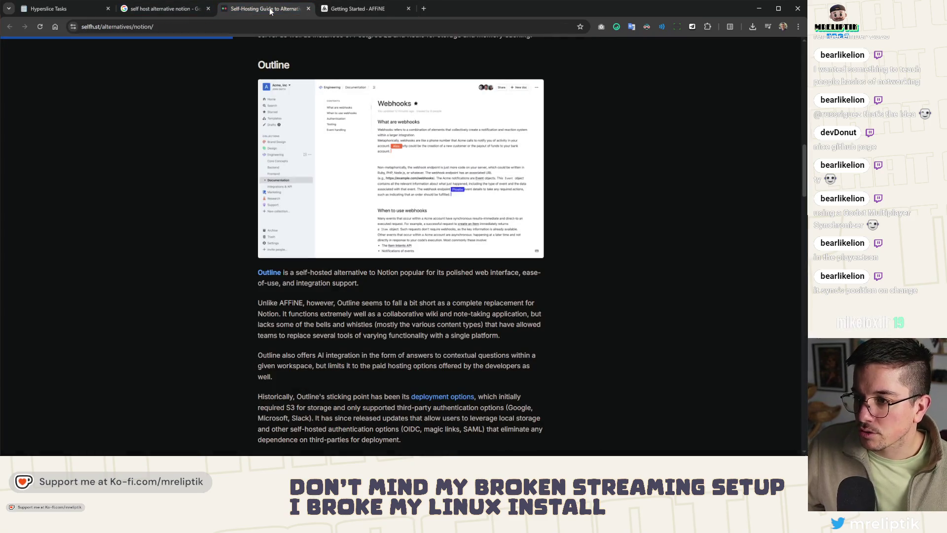
{"action": "scroll", "coordinate": [221, 106], "scroll_direction": "up", "scroll_amount": 10}
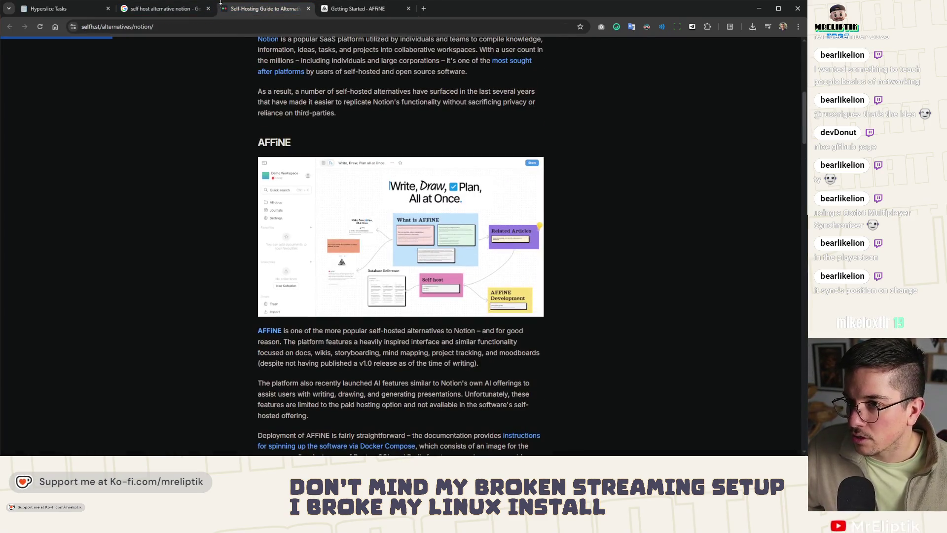
{"action": "middle_click", "coordinate": [244, 12]}
{"action": "middle_click", "coordinate": [155, 14]}
{"action": "scroll", "coordinate": [396, 191], "scroll_direction": "down", "scroll_amount": 3}
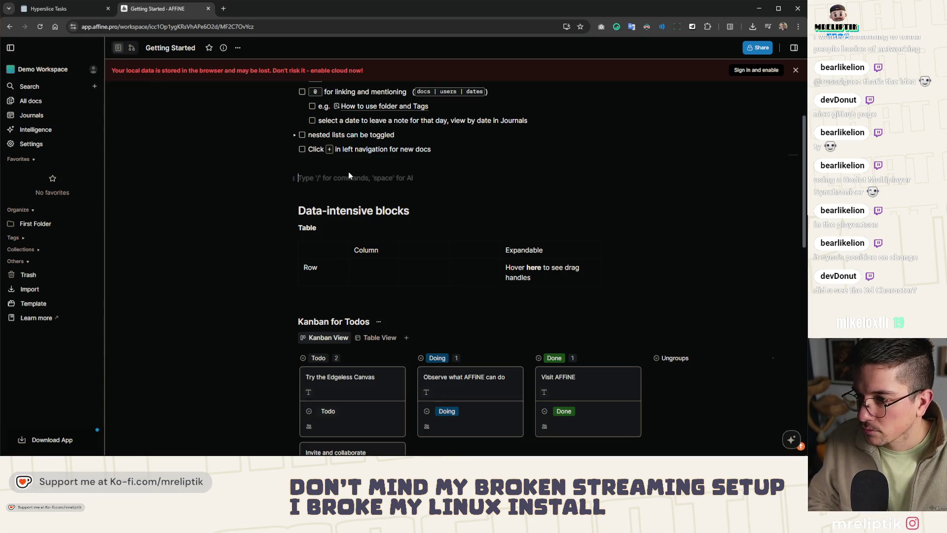
{"action": "type", "text": "/todo"}
{"action": "key", "text": "Return"}
{"action": "type", "text": "Test"}
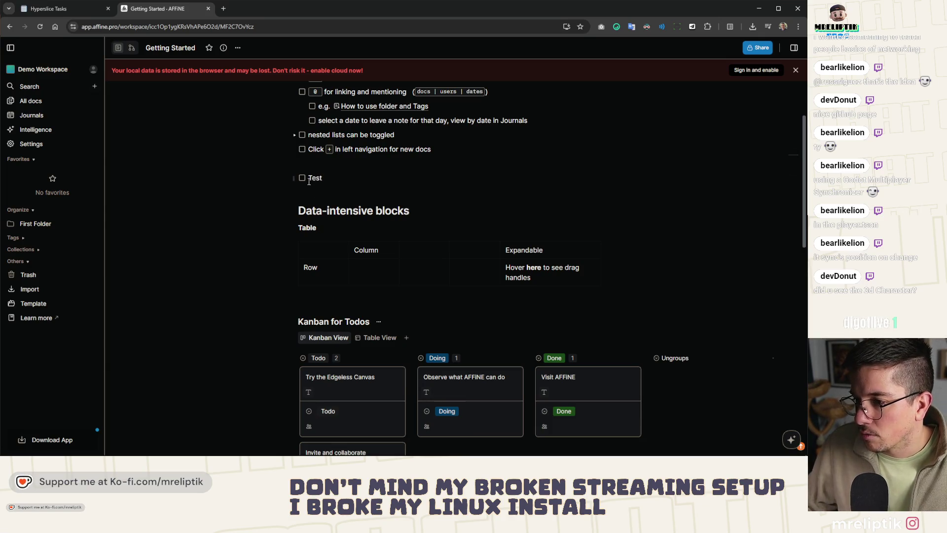
{"action": "left_click", "coordinate": [302, 178]}
{"action": "scroll", "coordinate": [303, 184], "scroll_direction": "up", "scroll_amount": 1}
{"action": "left_click", "coordinate": [303, 220]}
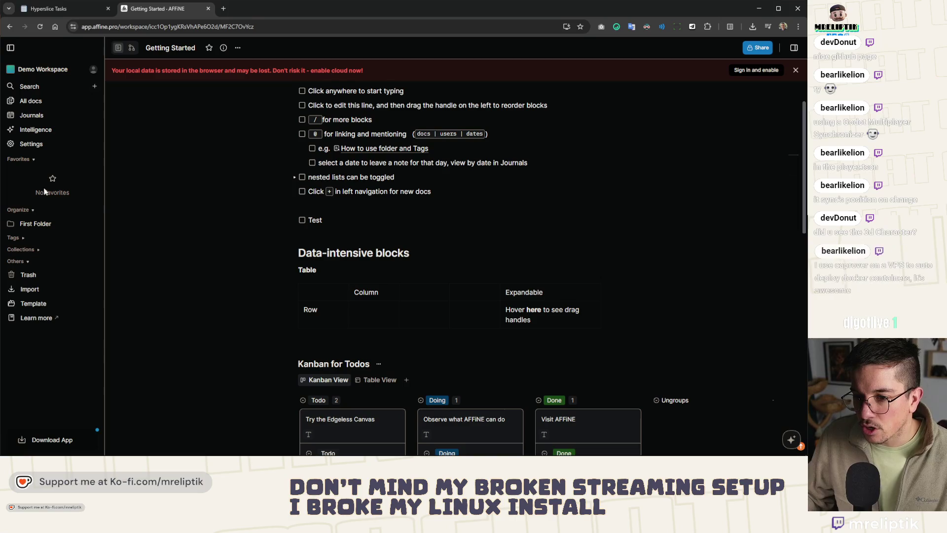
{"action": "scroll", "coordinate": [202, 252], "scroll_direction": "down", "scroll_amount": 2}
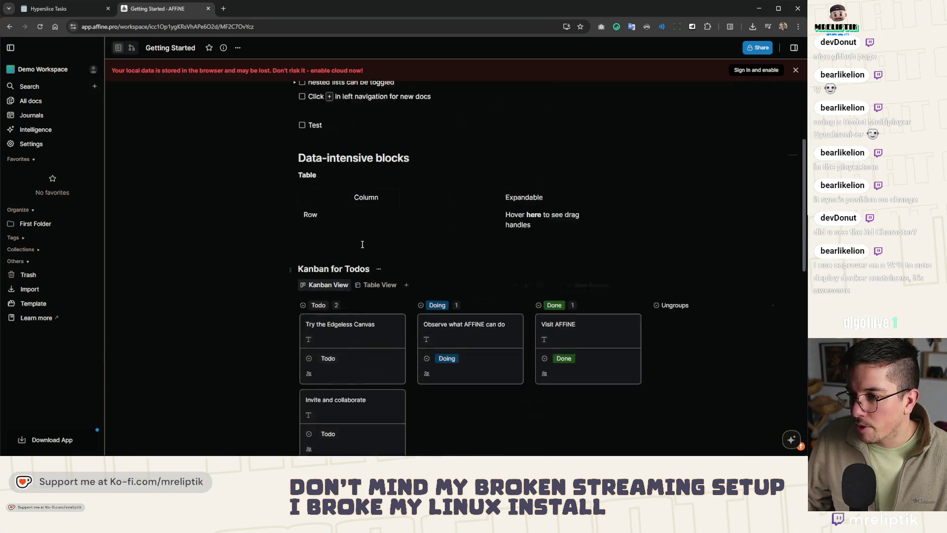
{"action": "scroll", "coordinate": [257, 148], "scroll_direction": "up", "scroll_amount": 5}
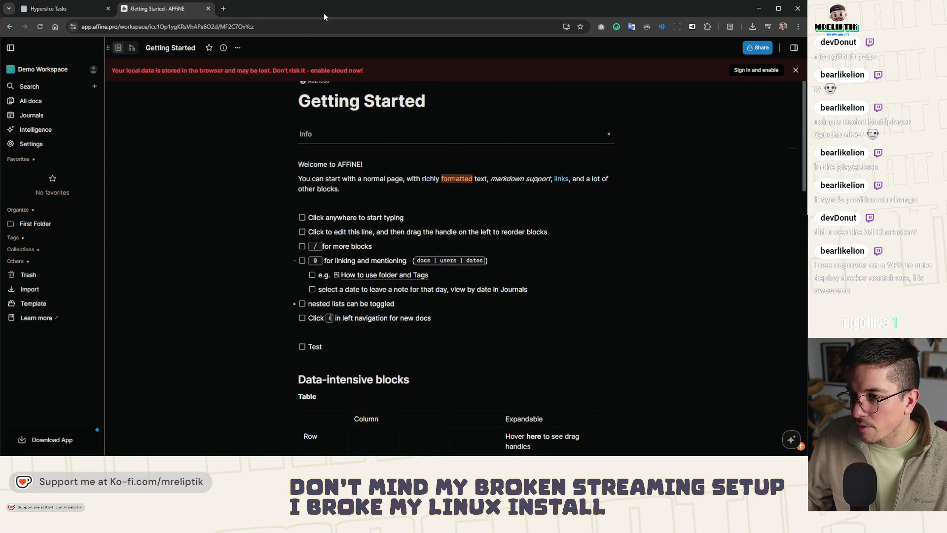
{"action": "left_click", "coordinate": [346, 140]}
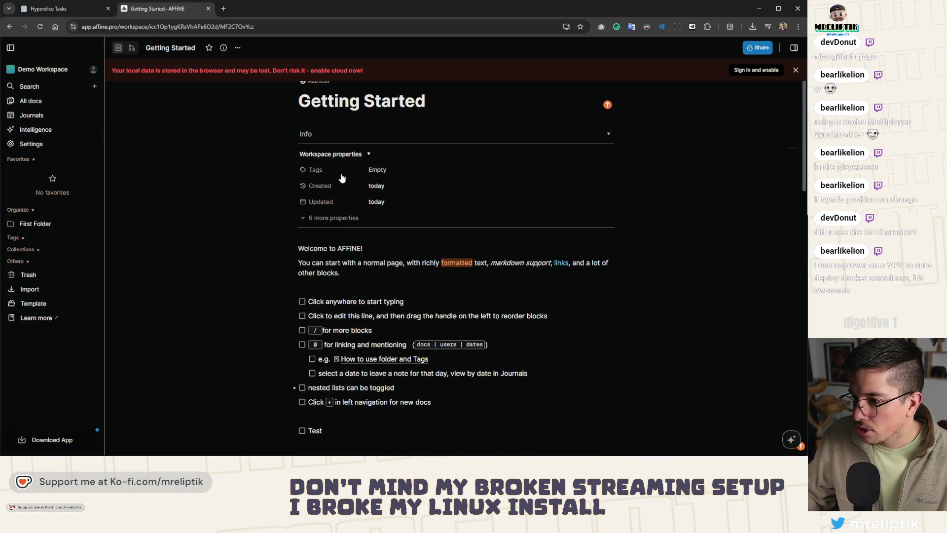
{"action": "left_click", "coordinate": [332, 135]}
{"action": "scroll", "coordinate": [345, 222], "scroll_direction": "down", "scroll_amount": 3}
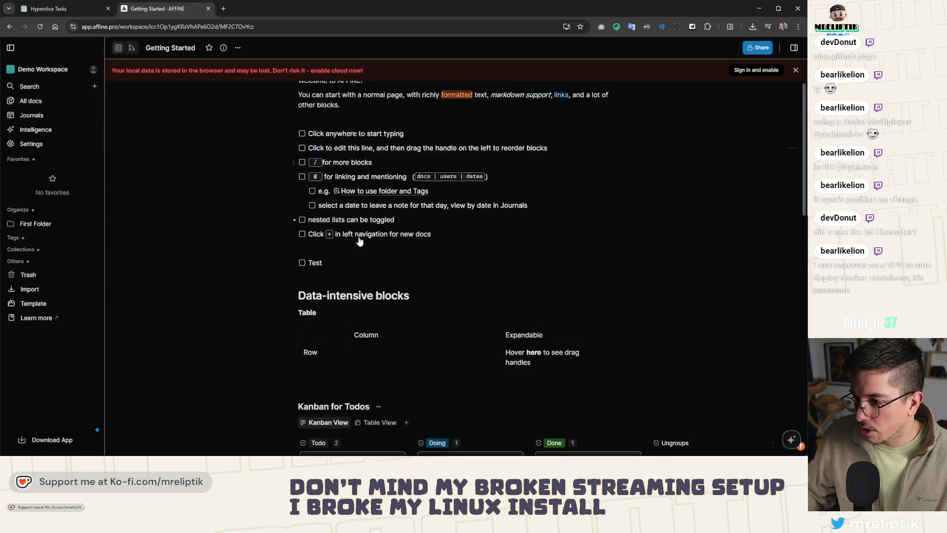
{"action": "scroll", "coordinate": [332, 217], "scroll_direction": "up", "scroll_amount": 2}
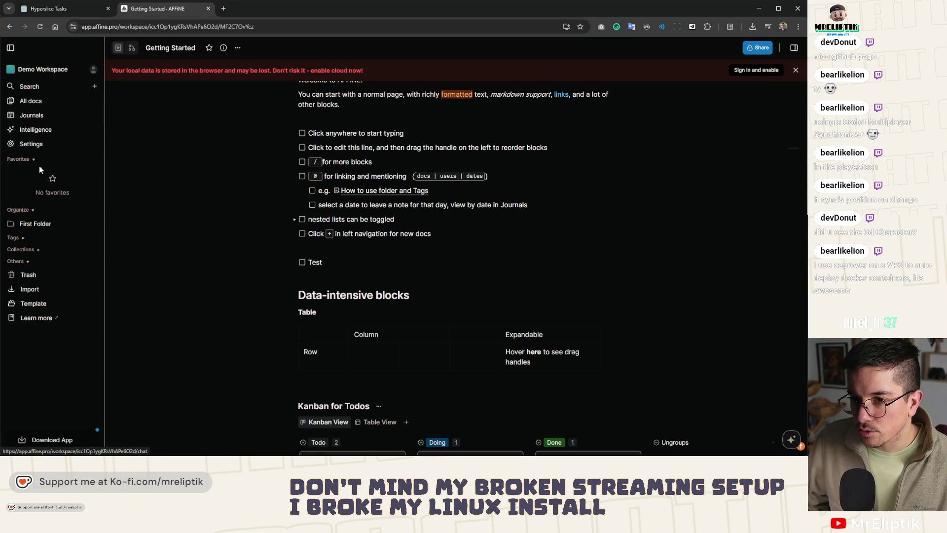
{"action": "left_click", "coordinate": [39, 102]}
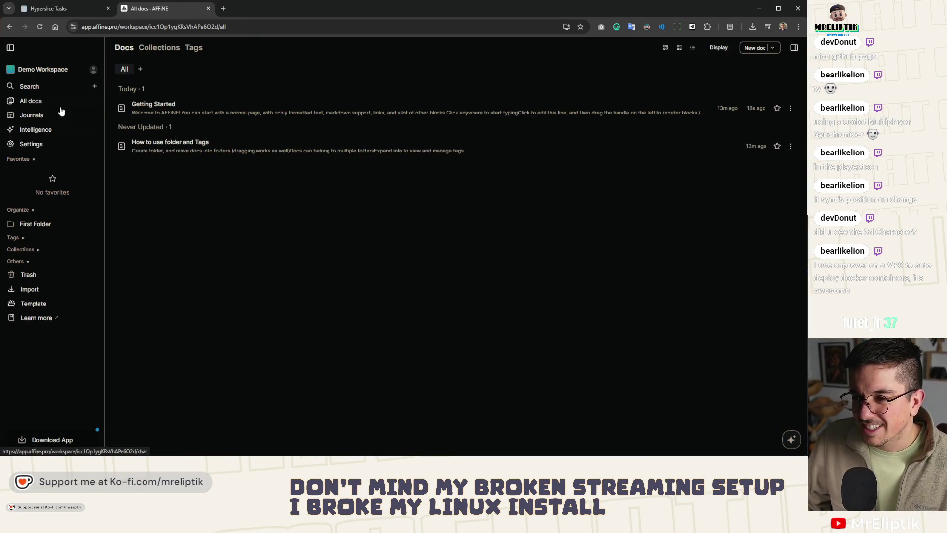
Browse the journal, AI assistant, All docs and Getting Started pages in AFFiNE.
{"action": "left_click", "coordinate": [33, 116]}
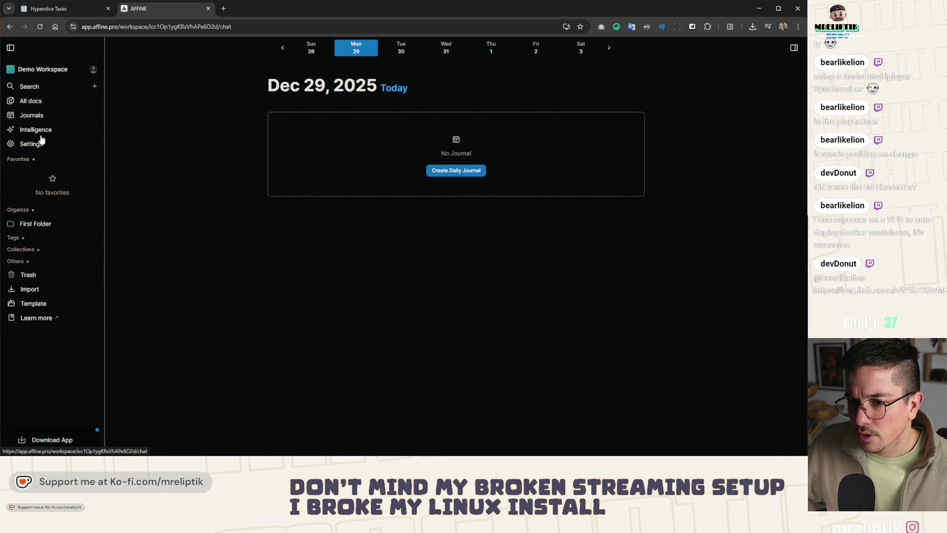
{"action": "left_click", "coordinate": [37, 131]}
{"action": "left_click", "coordinate": [30, 101]}
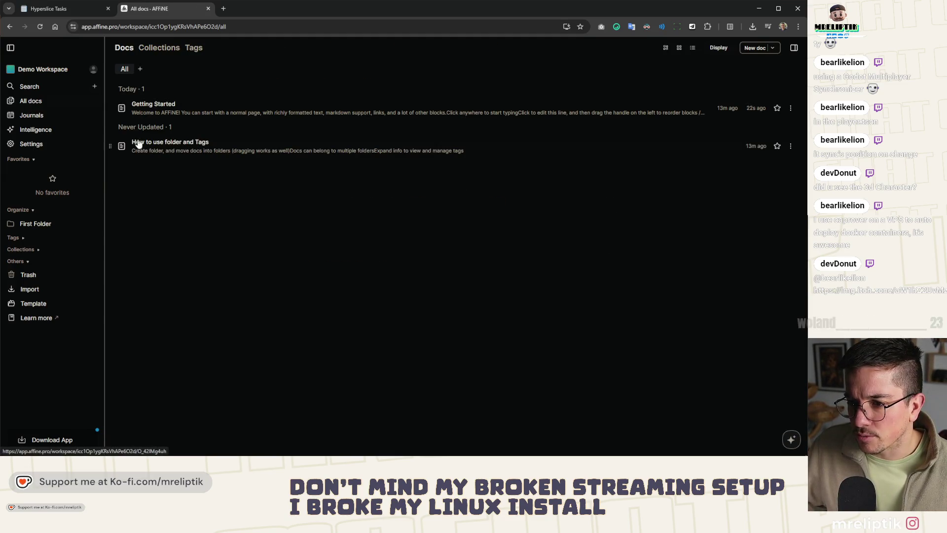
{"action": "left_click", "coordinate": [150, 104]}
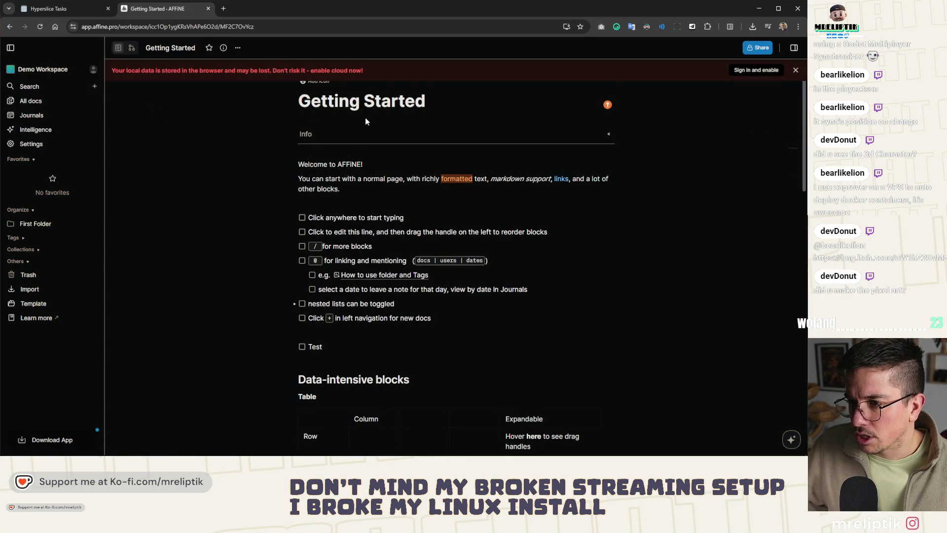
{"action": "scroll", "coordinate": [365, 128], "scroll_direction": "down", "scroll_amount": 5}
{"action": "scroll", "coordinate": [365, 142], "scroll_direction": "up", "scroll_amount": 5}
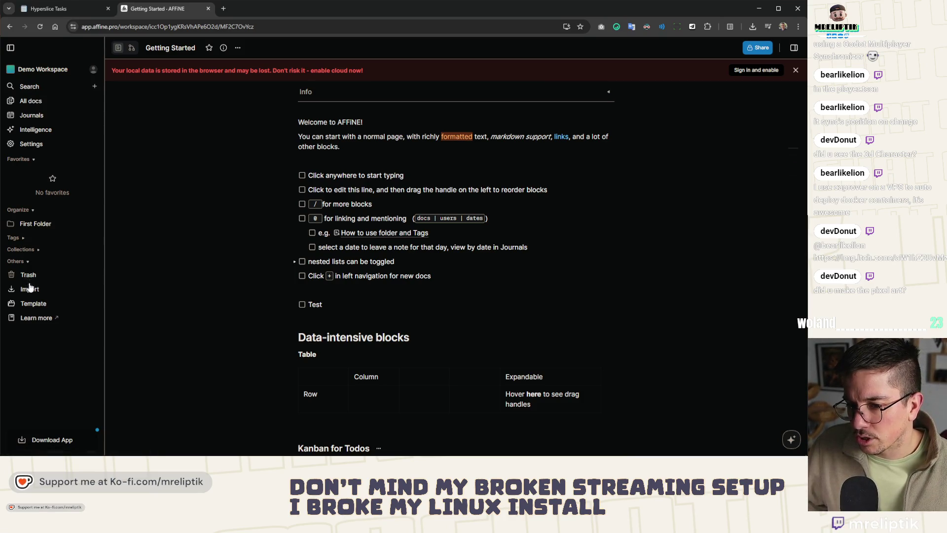
Duplicate the How to use folder and Tags doc from First Folder and dismiss the local-storage banner.
{"action": "left_click", "coordinate": [11, 226]}
{"action": "left_click", "coordinate": [63, 238]}
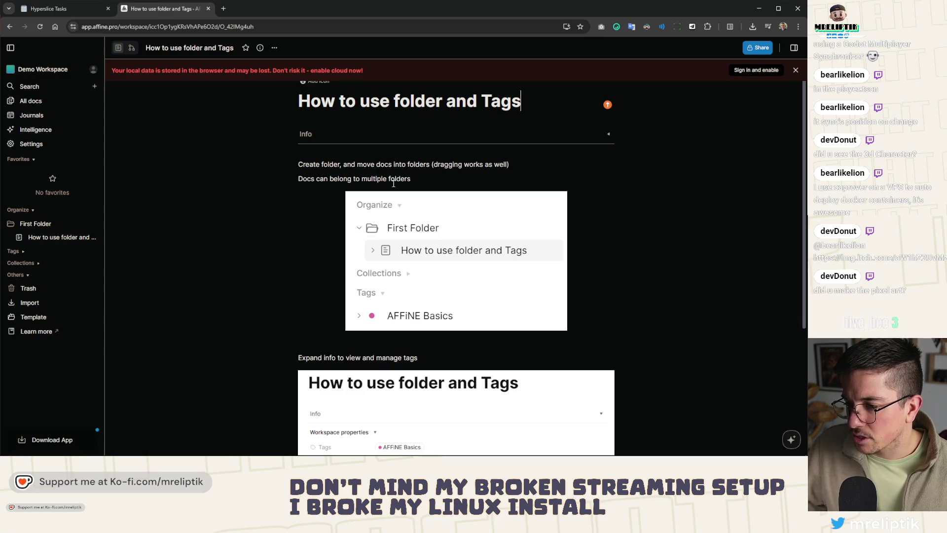
{"action": "left_click", "coordinate": [93, 237]}
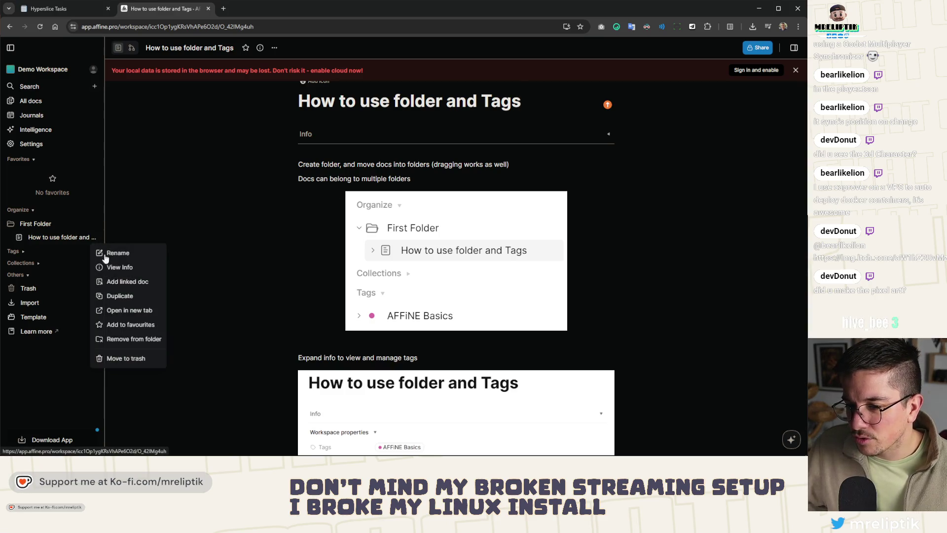
{"action": "left_click", "coordinate": [131, 297]}
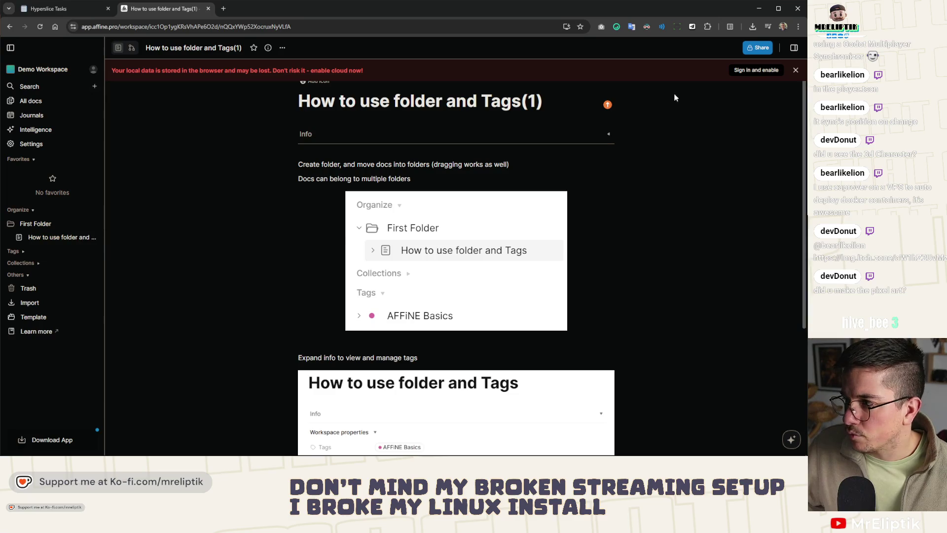
{"action": "left_click", "coordinate": [796, 70]}
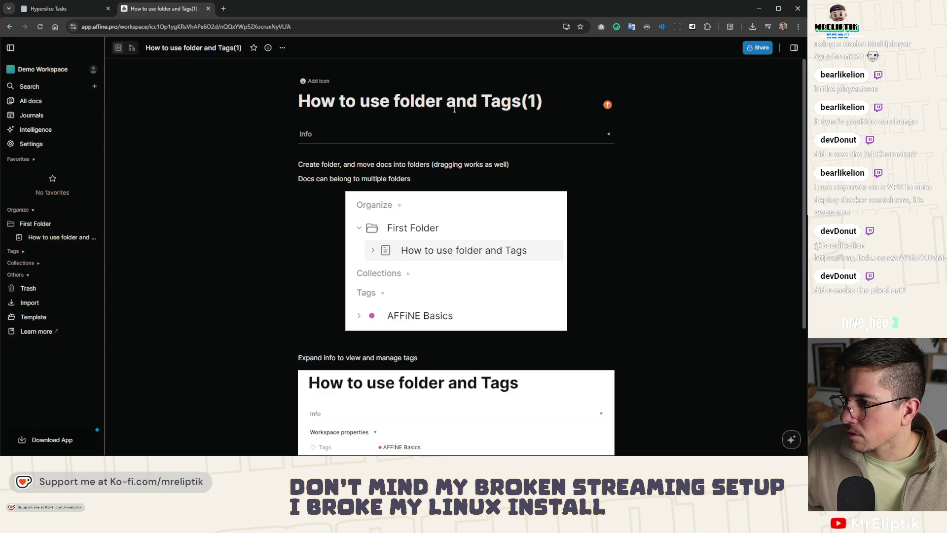
Expand and collapse the copy's workspace properties, then return to All docs.
{"action": "left_click", "coordinate": [316, 133]}
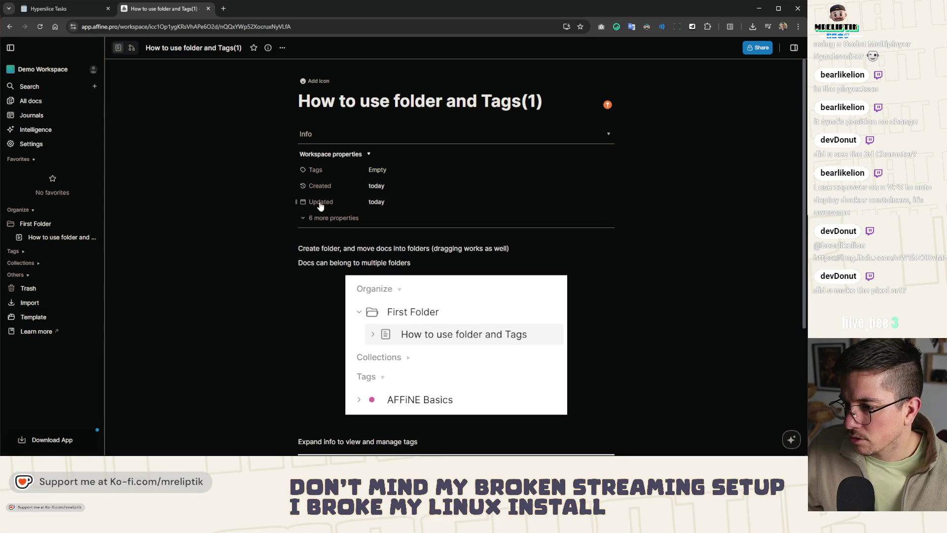
{"action": "left_click", "coordinate": [343, 155]}
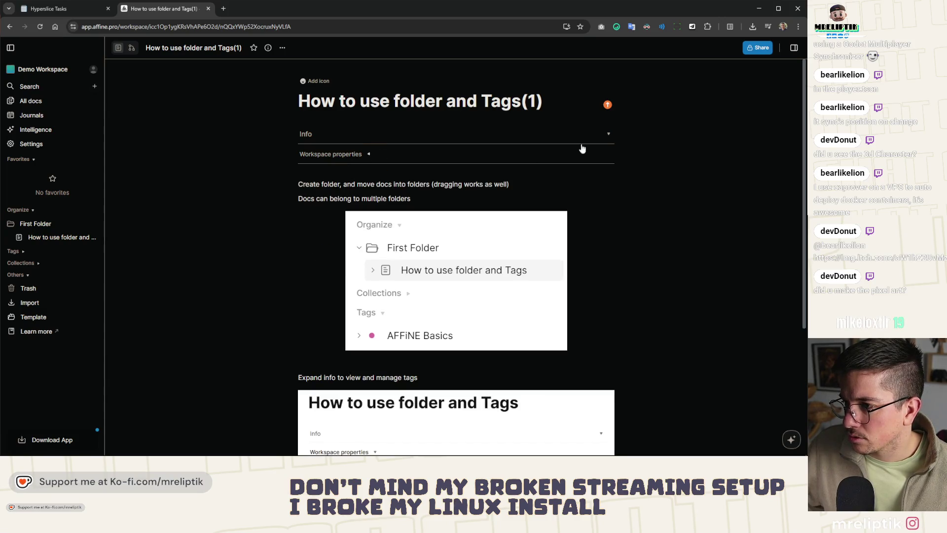
{"action": "scroll", "coordinate": [271, 212], "scroll_direction": "down", "scroll_amount": 4}
{"action": "scroll", "coordinate": [313, 346], "scroll_direction": "up", "scroll_amount": 3}
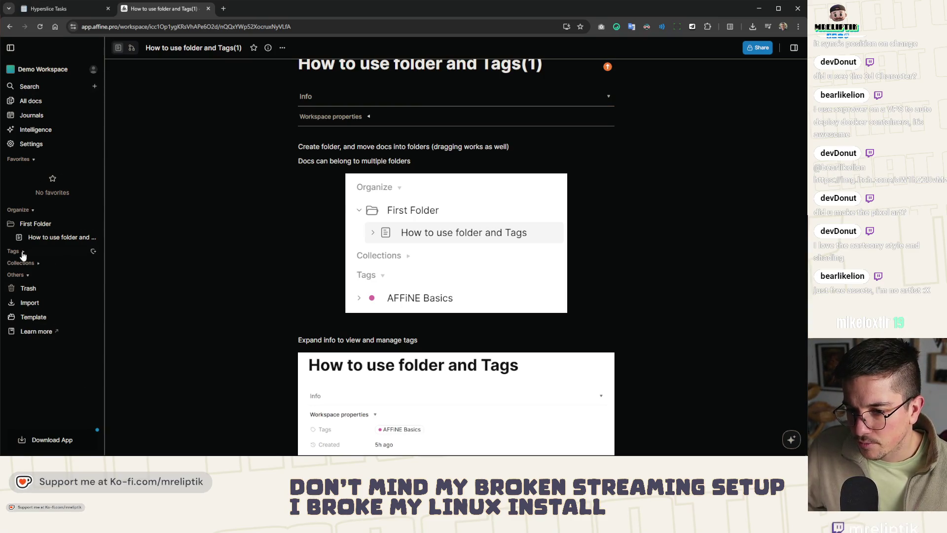
{"action": "left_click", "coordinate": [34, 101]}
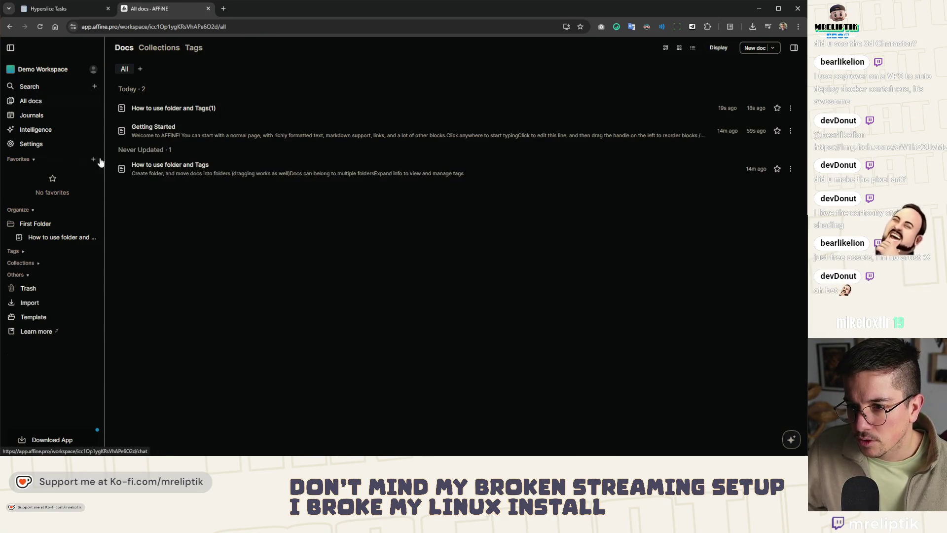
Rename the How to use folder and Tags(1) copy to 'Test'.
{"action": "left_click", "coordinate": [182, 108]}
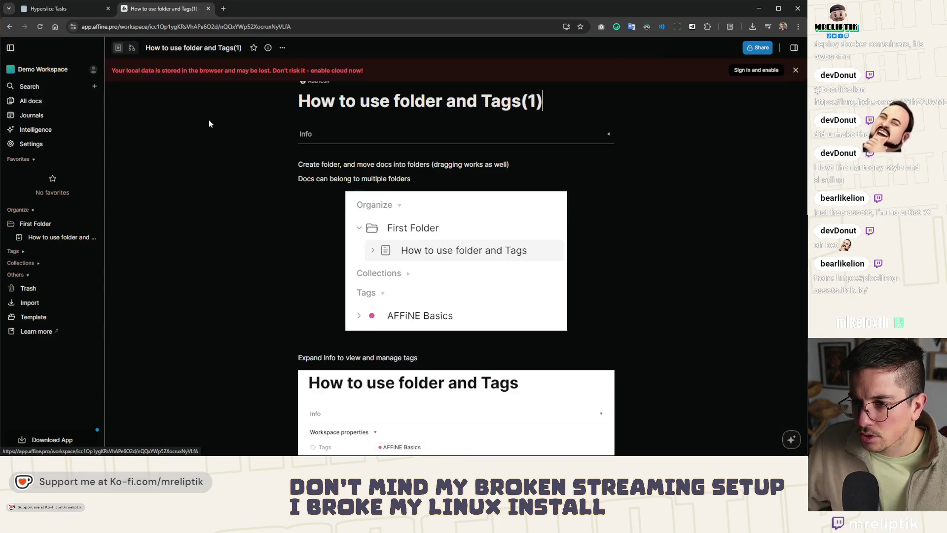
{"action": "triple_click", "coordinate": [601, 102]}
{"action": "type", "text": "TEst"}
{"action": "key", "text": "BackSpace"}
{"action": "key", "text": "BackSpace"}
{"action": "key", "text": "BackSpace"}
{"action": "type", "text": "ez"}
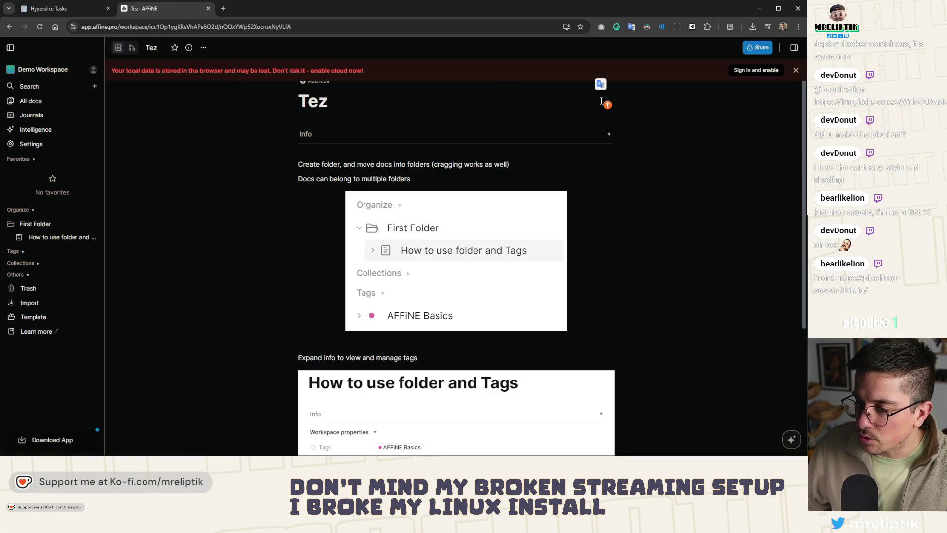
{"action": "key", "text": "BackSpace"}
{"action": "type", "text": "st"}
Move the Test doc into First Folder and expand it to show its linked docs.
{"action": "left_click", "coordinate": [30, 100]}
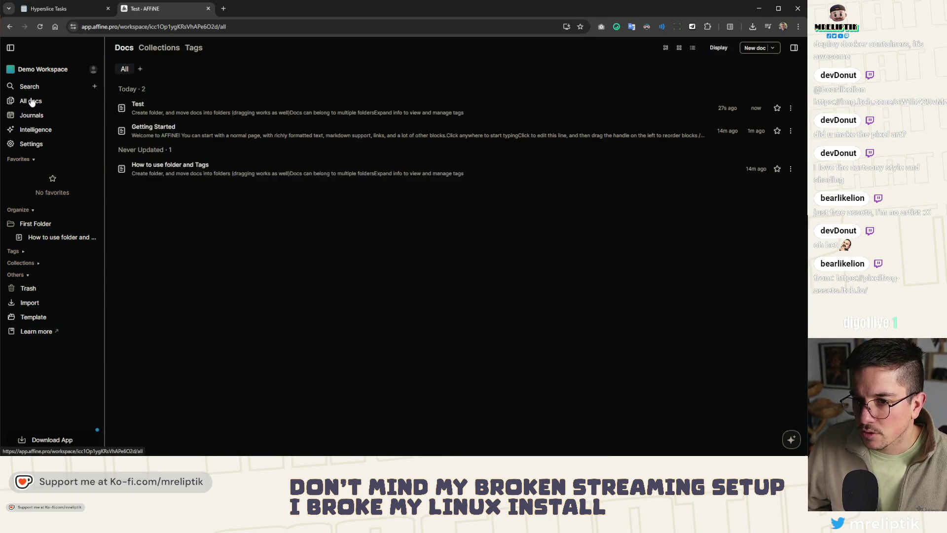
{"action": "mouse_move", "coordinate": [124, 107]}
{"action": "left_mouse_down"}
{"action": "mouse_move", "coordinate": [77, 230]}
{"action": "mouse_move", "coordinate": [55, 228]}
{"action": "mouse_move", "coordinate": [30, 241]}
{"action": "left_mouse_up"}
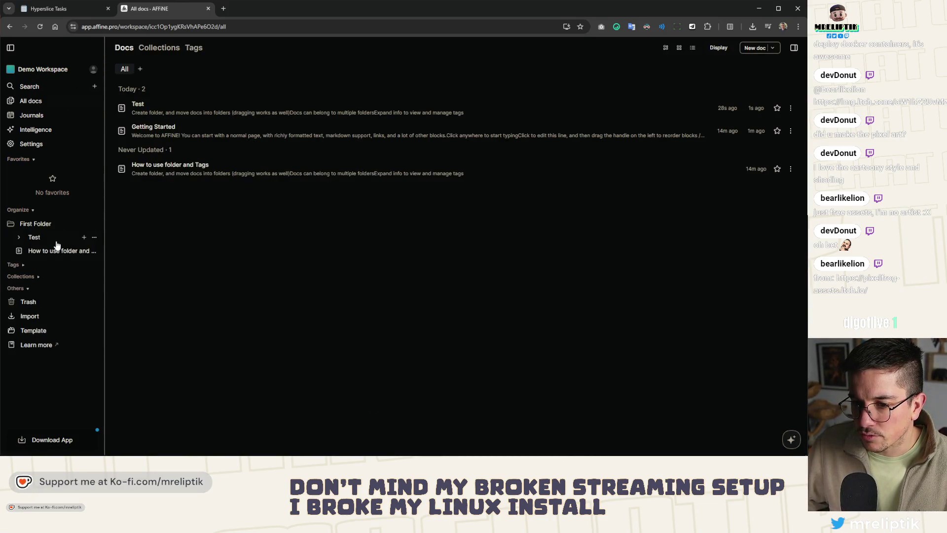
{"action": "left_click", "coordinate": [18, 244]}
{"action": "left_click", "coordinate": [18, 242]}
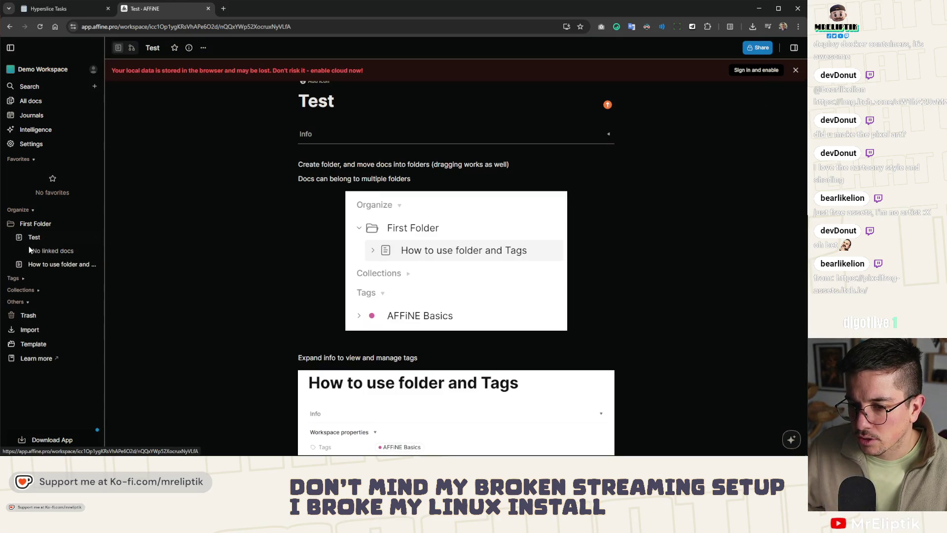
Look through Test's content, close an enlarged image preview, then reopen Test from First Folder.
{"action": "scroll", "coordinate": [351, 208], "scroll_direction": "down", "scroll_amount": 3}
{"action": "scroll", "coordinate": [351, 208], "scroll_direction": "down", "scroll_amount": 1}
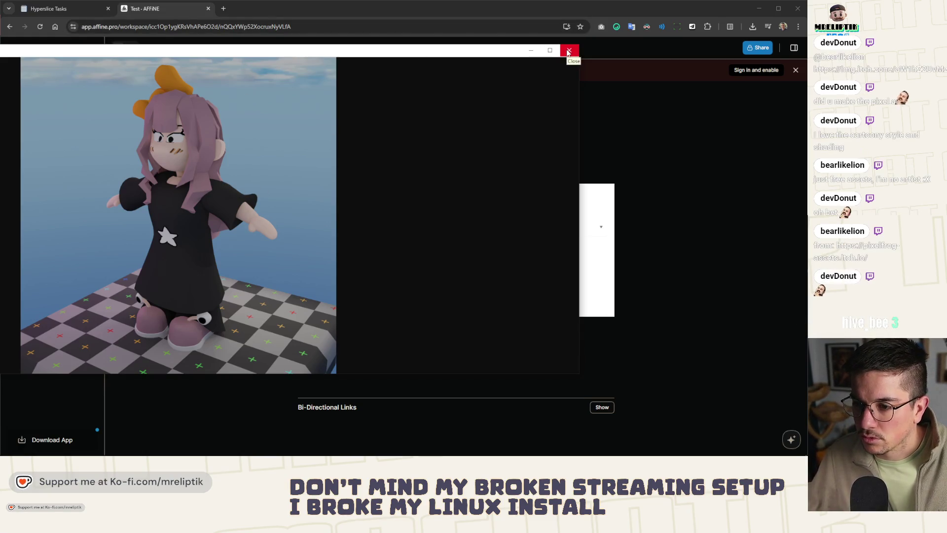
{"action": "left_click", "coordinate": [568, 52]}
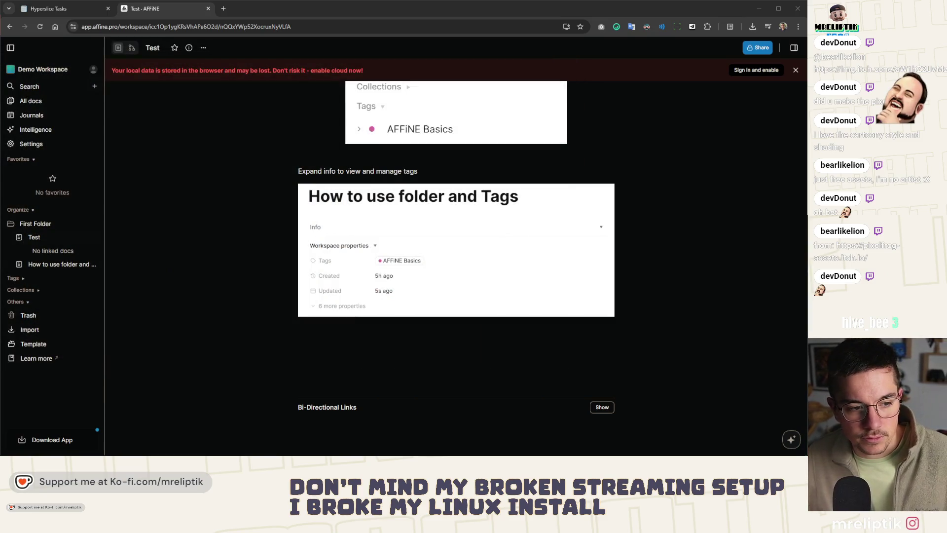
{"action": "mouse_move", "coordinate": [351, 239]}
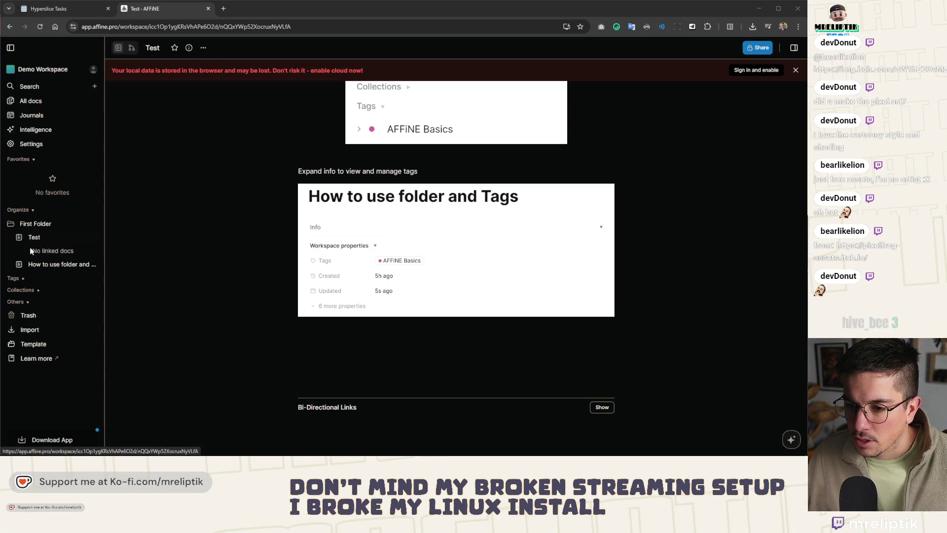
{"action": "left_click", "coordinate": [32, 103]}
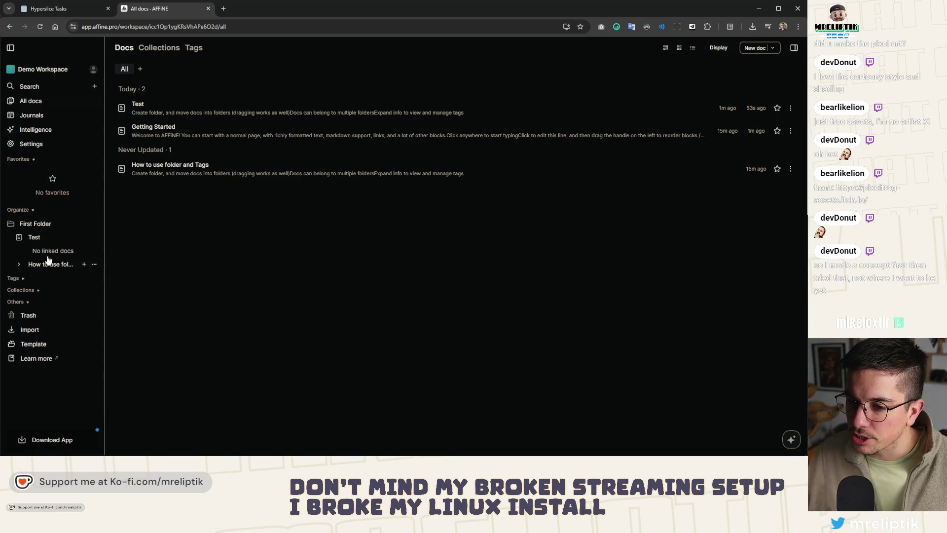
{"action": "left_click", "coordinate": [34, 237]}
Insert a new inline linked doc below the tags card in Test using /doc.
{"action": "scroll", "coordinate": [221, 239], "scroll_direction": "down", "scroll_amount": 5}
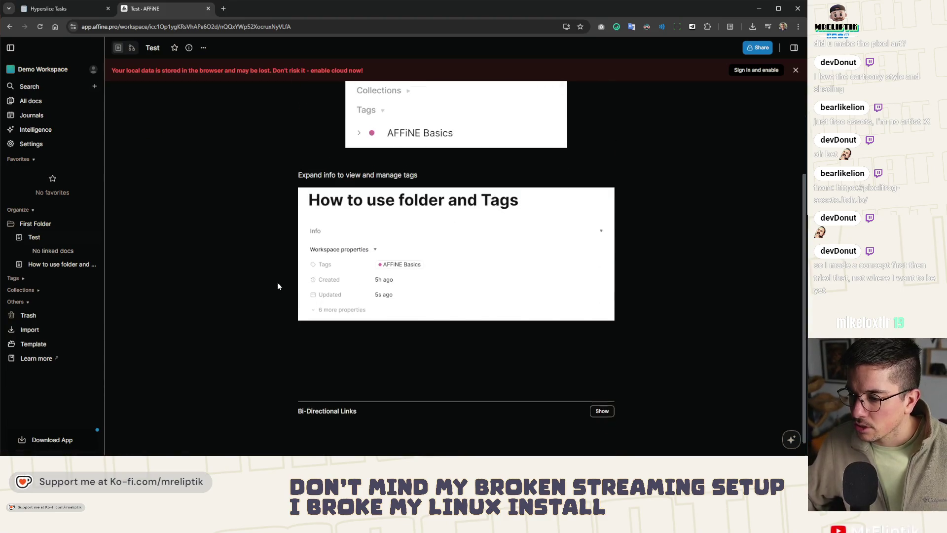
{"action": "left_click", "coordinate": [331, 349]}
{"action": "type", "text": "/pag"}
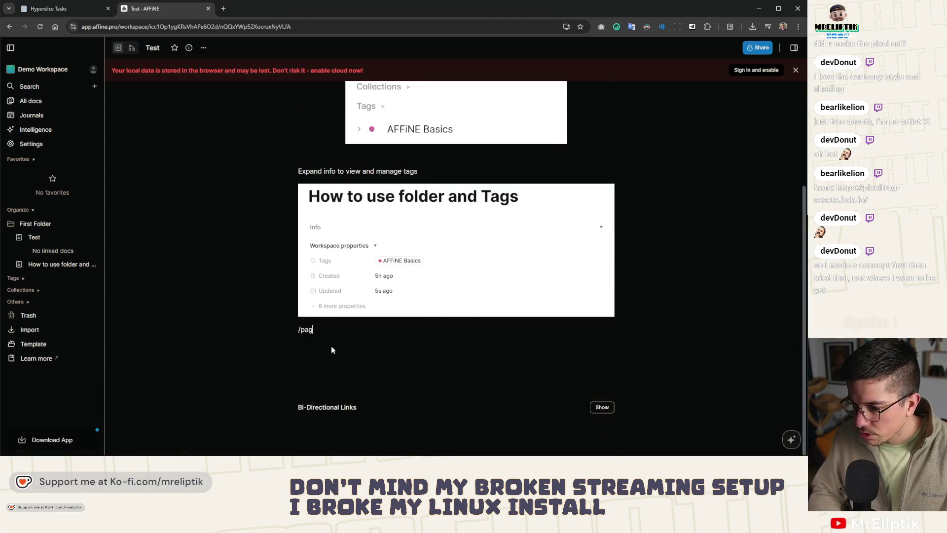
{"action": "key", "text": "BackSpace"}
{"action": "key", "text": "BackSpace"}
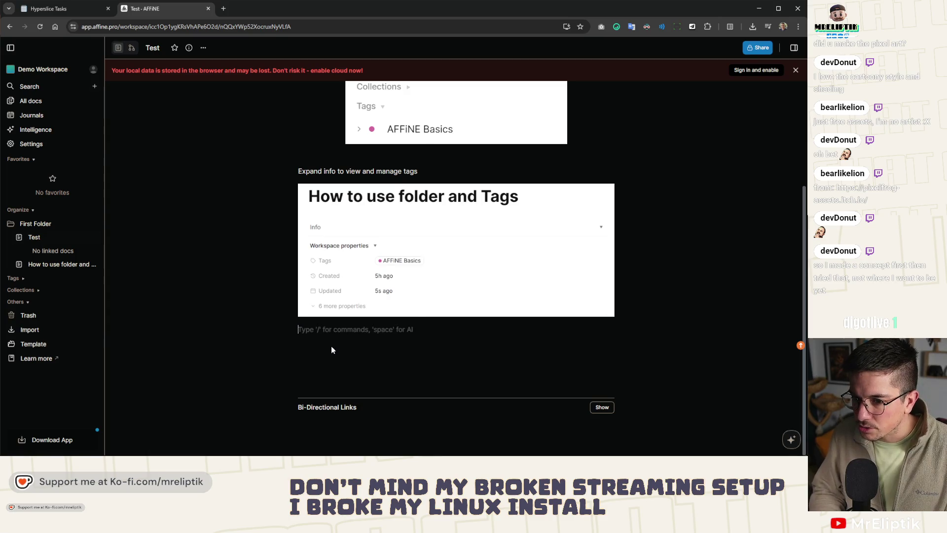
{"action": "type", "text": "/doc"}
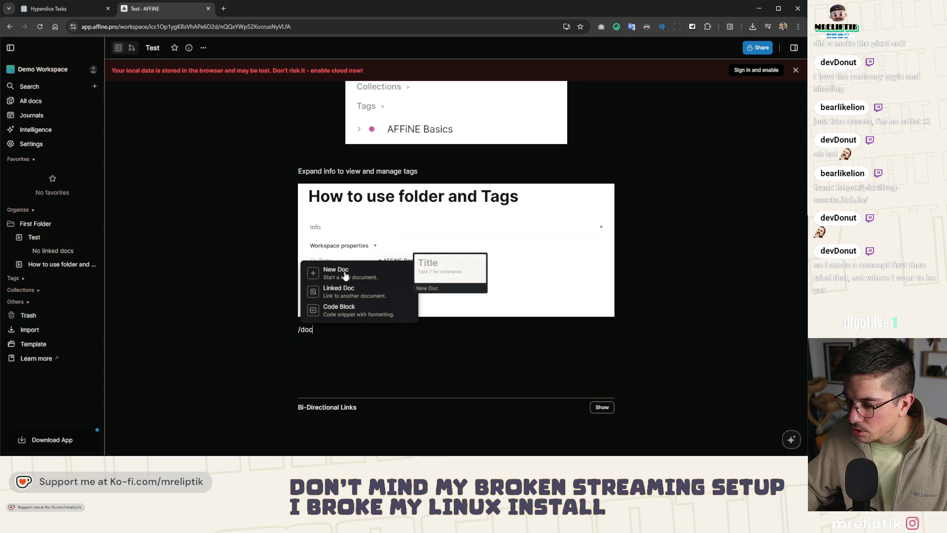
{"action": "left_click", "coordinate": [345, 275]}
Title the new doc 'Document' and reopen it from its inline link in Test.
{"action": "left_click", "coordinate": [321, 330]}
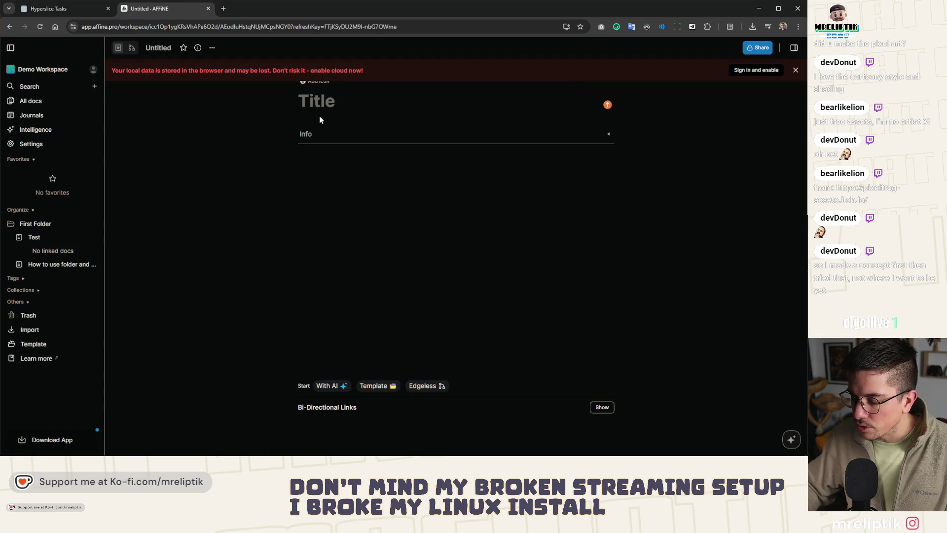
{"action": "type", "text": "Docipme"}
{"action": "key", "text": "BackSpace"}
{"action": "key", "text": "BackSpace"}
{"action": "key", "text": "BackSpace"}
{"action": "type", "text": "ument"}
{"action": "left_click", "coordinate": [55, 237]}
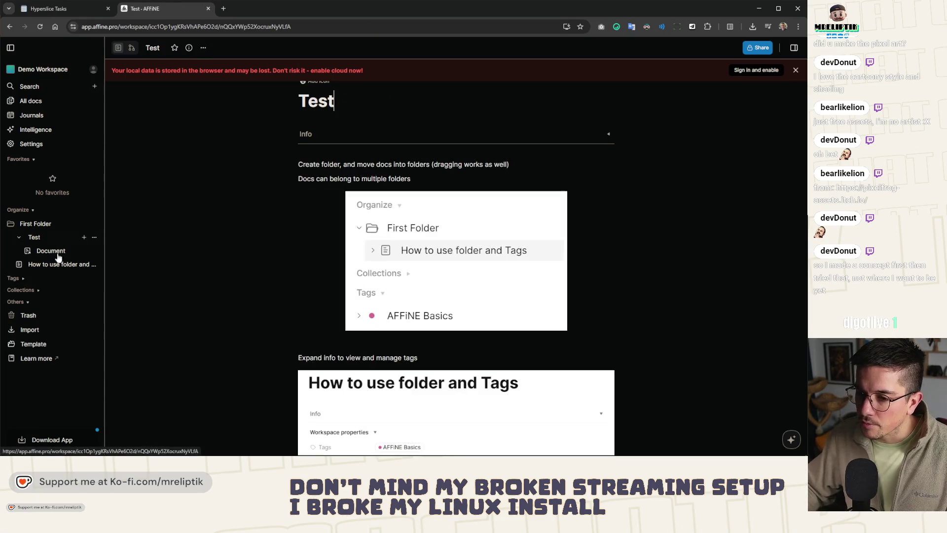
{"action": "scroll", "coordinate": [325, 306], "scroll_direction": "down", "scroll_amount": 4}
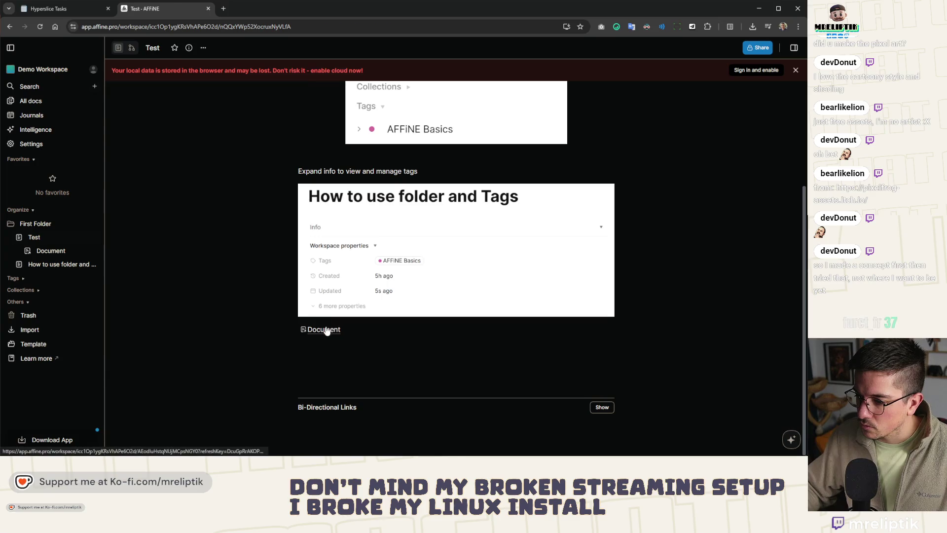
{"action": "left_click", "coordinate": [326, 330]}
Add a table and a Table View database with one new record to Document, then close the tab.
{"action": "left_click", "coordinate": [322, 180]}
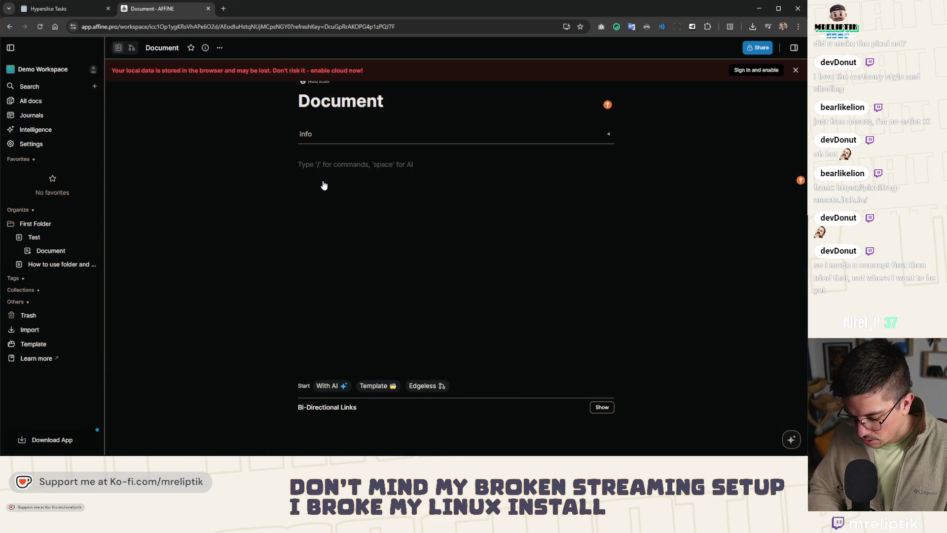
{"action": "type", "text": "/table"}
{"action": "key", "text": "Return"}
{"action": "left_click", "coordinate": [349, 214]}
{"action": "type", "text": "/data"}
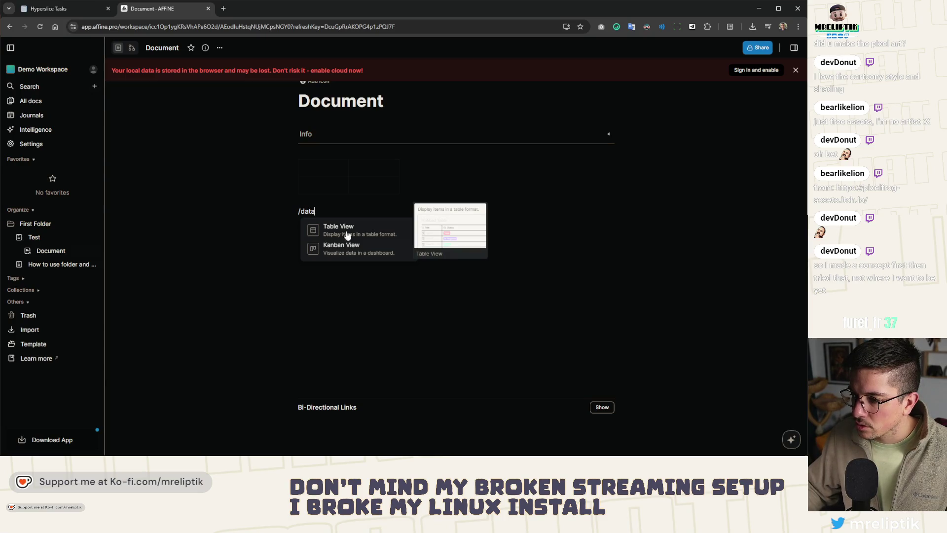
{"action": "key", "text": "BackSpace"}
{"action": "key", "text": "BackSpace"}
{"action": "key", "text": "BackSpace"}
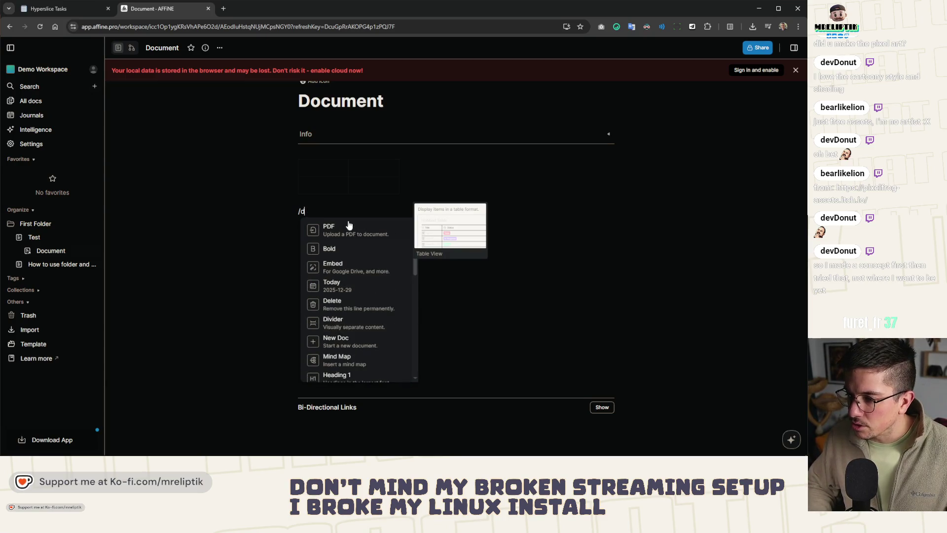
{"action": "scroll", "coordinate": [355, 271], "scroll_direction": "down", "scroll_amount": 5}
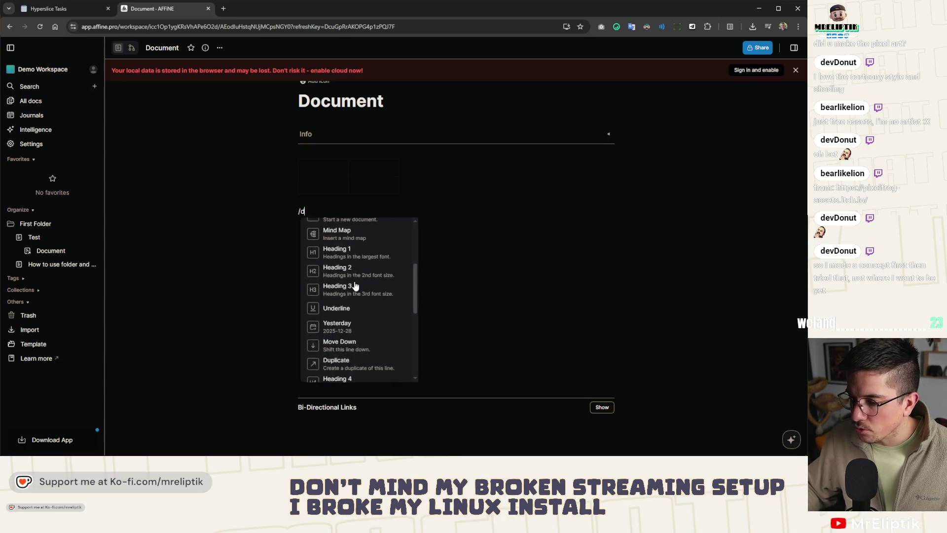
{"action": "scroll", "coordinate": [355, 285], "scroll_direction": "down", "scroll_amount": 4}
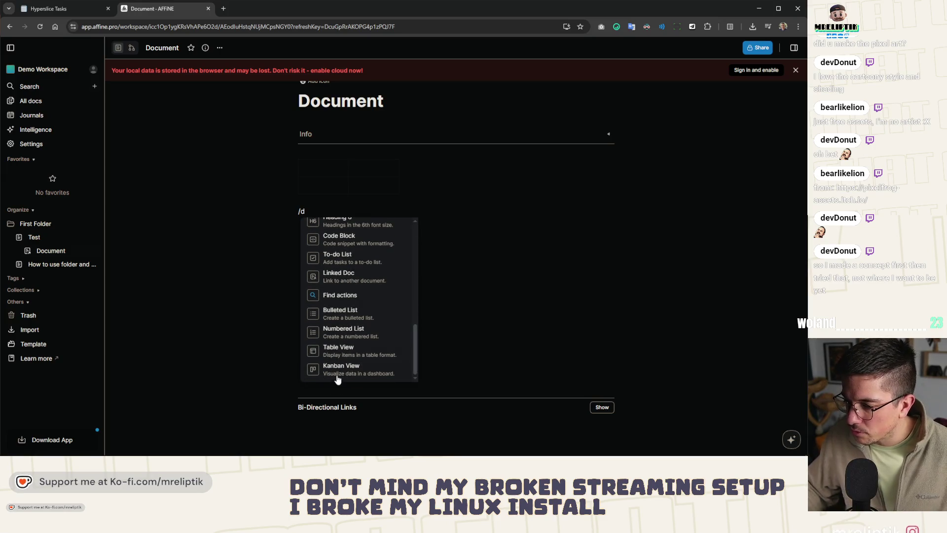
{"action": "left_click", "coordinate": [337, 355]}
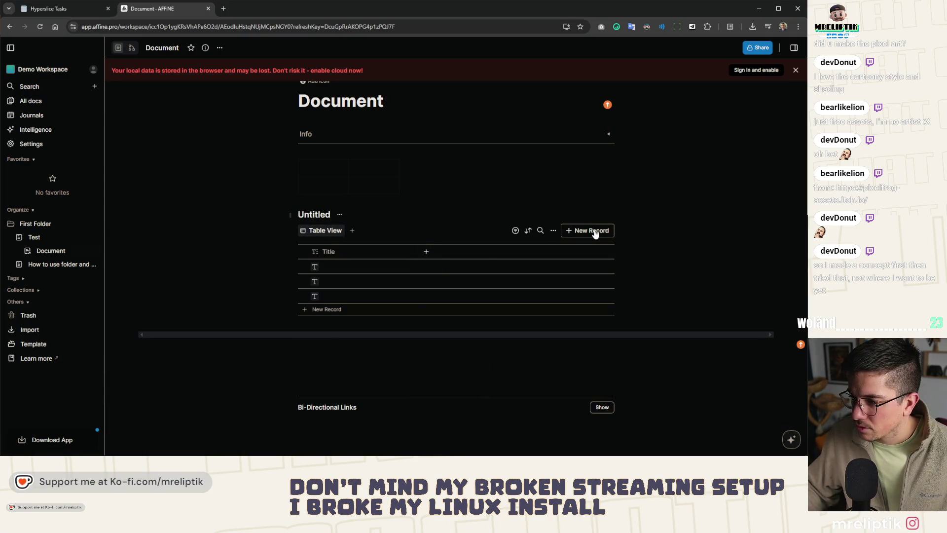
{"action": "left_click", "coordinate": [594, 230]}
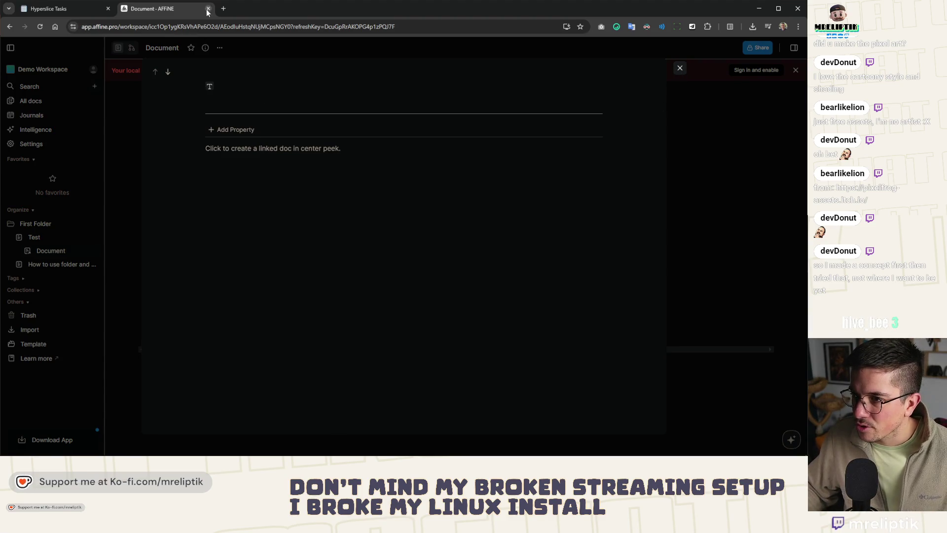
{"action": "middle_click", "coordinate": [177, 8]}
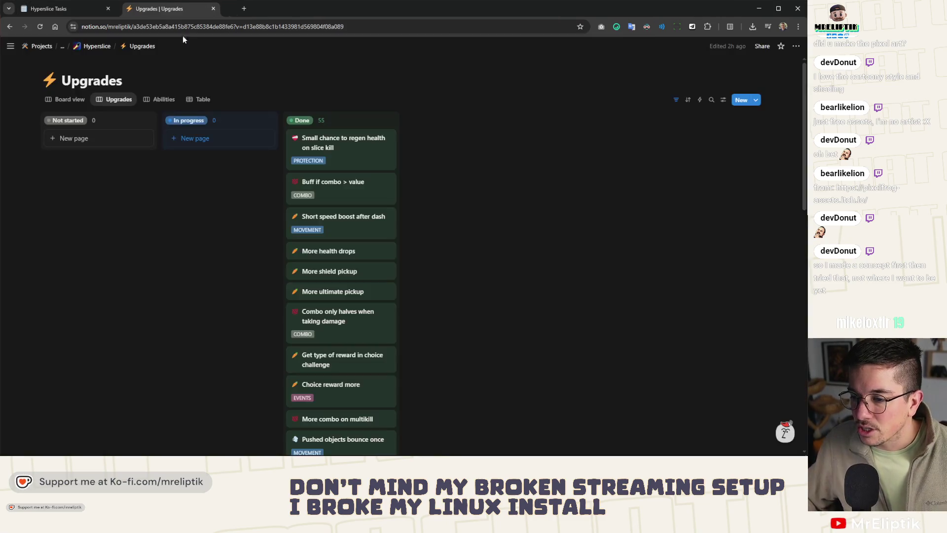
Open More abilites from the Hyperslice Tasks board and move Small suck in on slice below the pull enemies item.
{"action": "left_click", "coordinate": [106, 48]}
{"action": "left_click", "coordinate": [64, 8]}
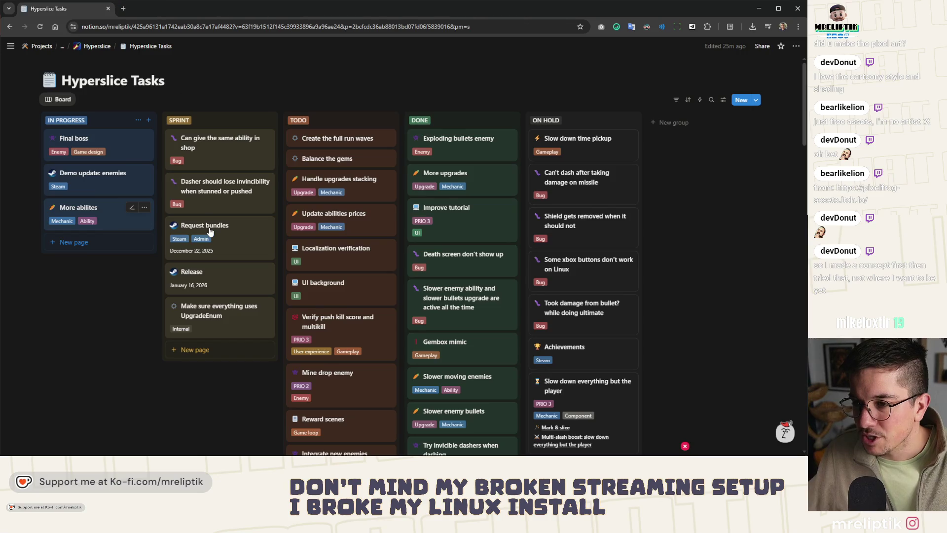
{"action": "left_click", "coordinate": [99, 214]}
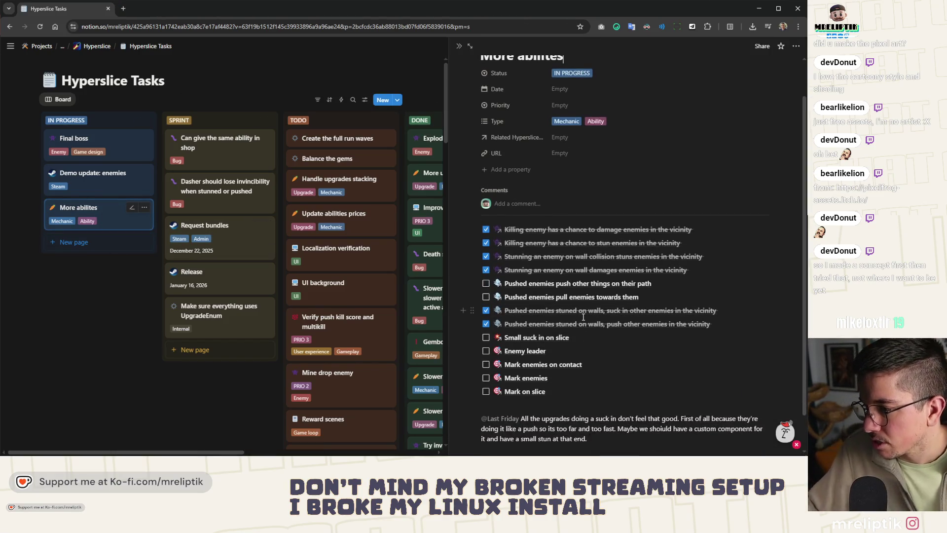
{"action": "mouse_move", "coordinate": [529, 341]}
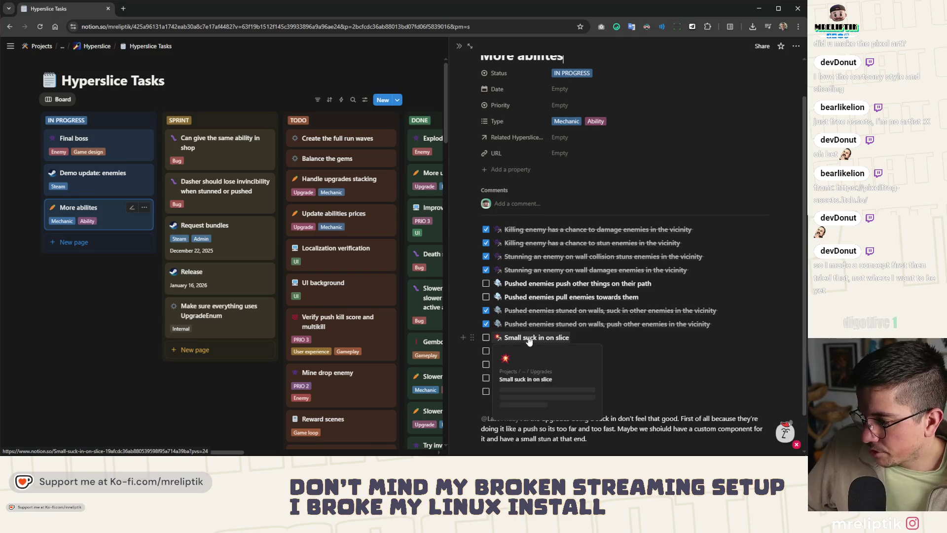
{"action": "left_click_drag", "start_coordinate": [472, 338], "coordinate": [475, 304]}
{"action": "left_click_drag", "start_coordinate": [610, 306], "coordinate": [545, 313]}
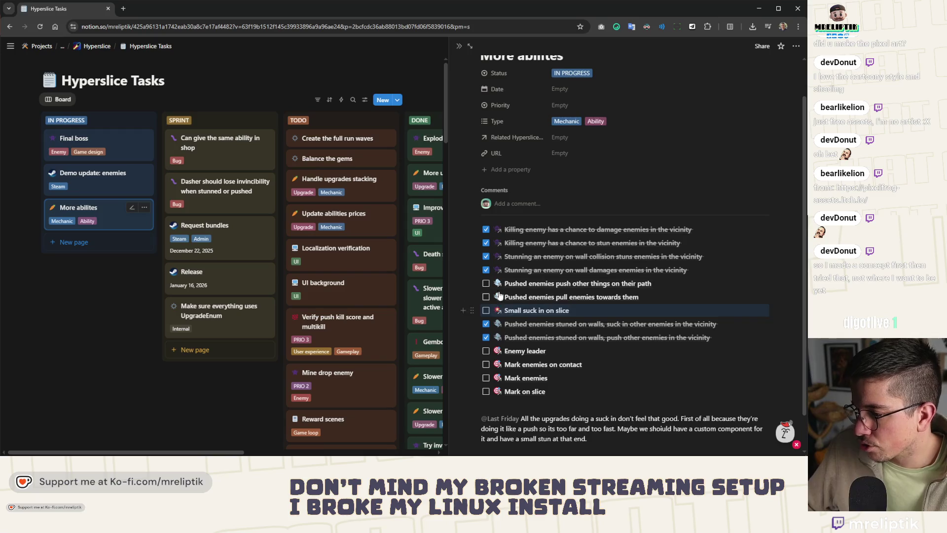
Open Enemy leader, Mark enemies on contact, Mark enemies and Mark on slice in new tabs, then view Enemy leader.
{"action": "scroll", "coordinate": [540, 309], "scroll_direction": "down", "scroll_amount": 1}
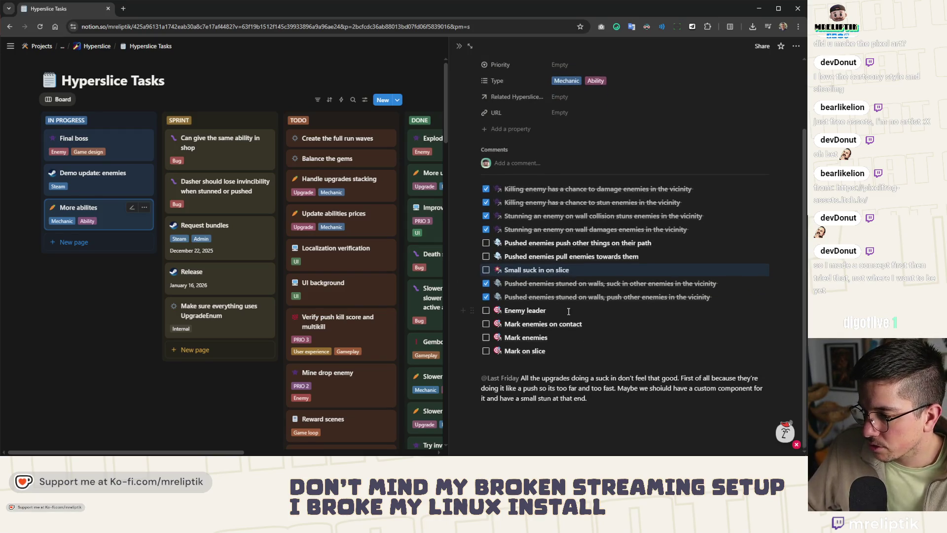
{"action": "middle_click", "coordinate": [517, 316]}
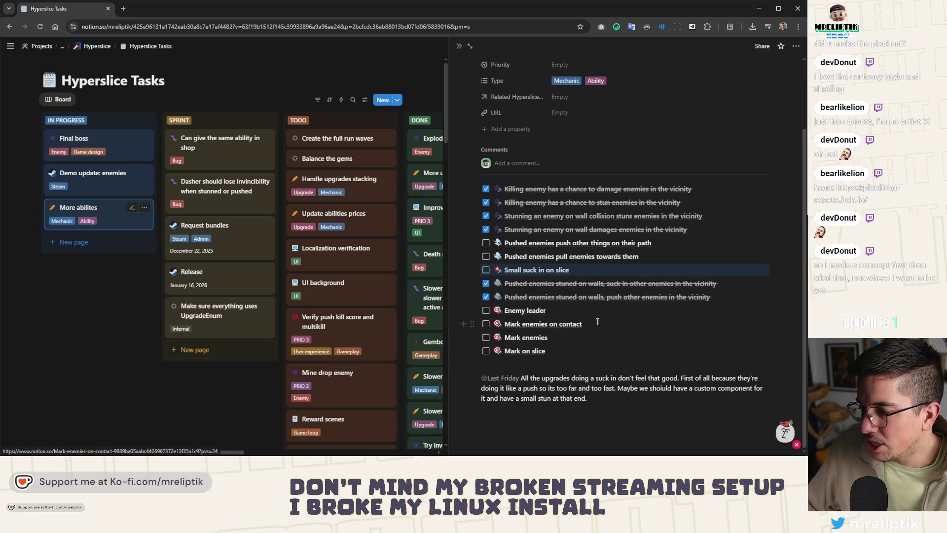
{"action": "middle_click", "coordinate": [521, 325]}
{"action": "middle_click", "coordinate": [520, 337]}
{"action": "middle_click", "coordinate": [519, 350]}
{"action": "left_click", "coordinate": [177, 8]}
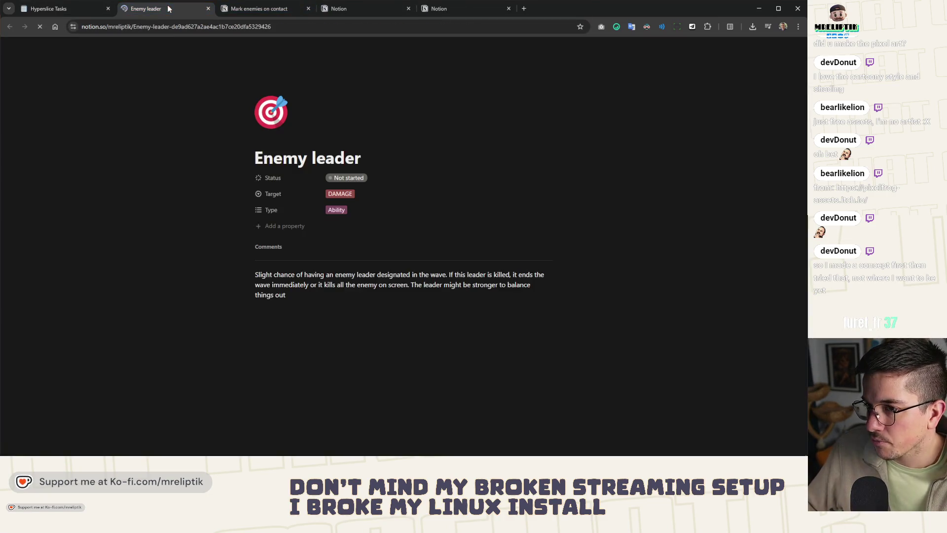